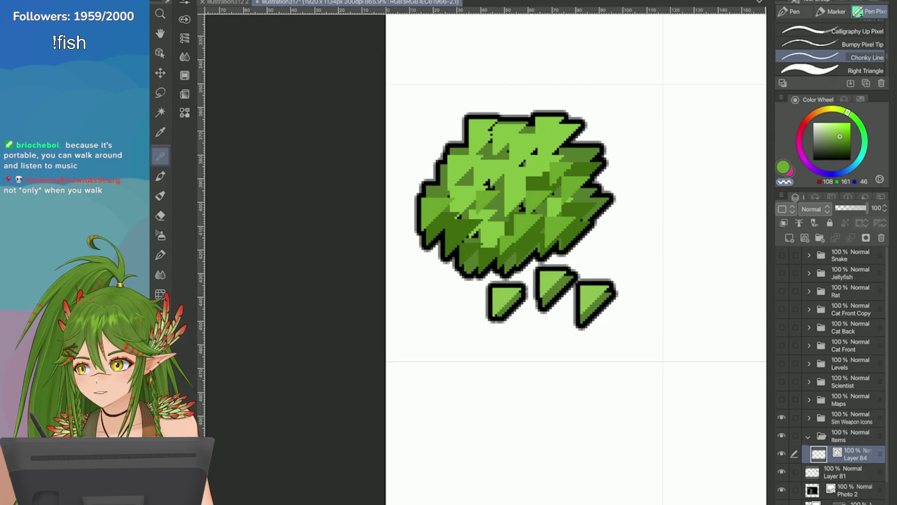
Save Illustration317, then clear the old bush drawing from the layer
{"action": "key", "text": "ctrl+s"}
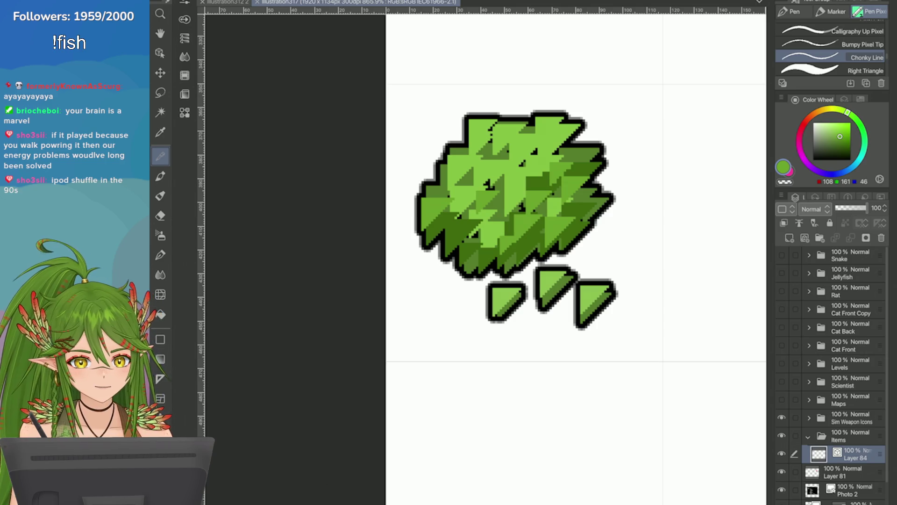
{"action": "key", "text": "Delete"}
Draw the jagged green sprig body and its small triangular leaves with the Right Triangle pen
{"action": "scroll", "coordinate": [521, 257], "scroll_direction": "up", "scroll_amount": 1}
{"action": "scroll", "coordinate": [521, 257], "scroll_direction": "down", "scroll_amount": 1}
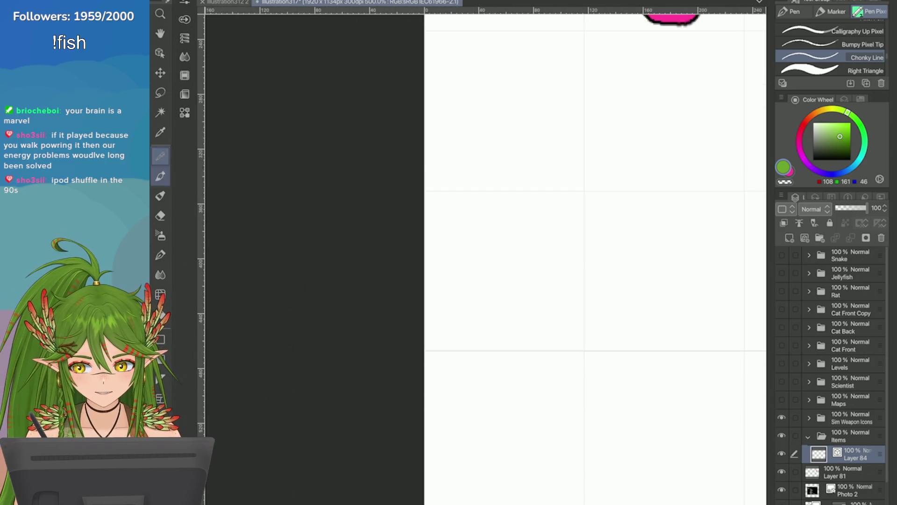
{"action": "scroll", "coordinate": [832, 49], "scroll_direction": "down", "scroll_amount": 1}
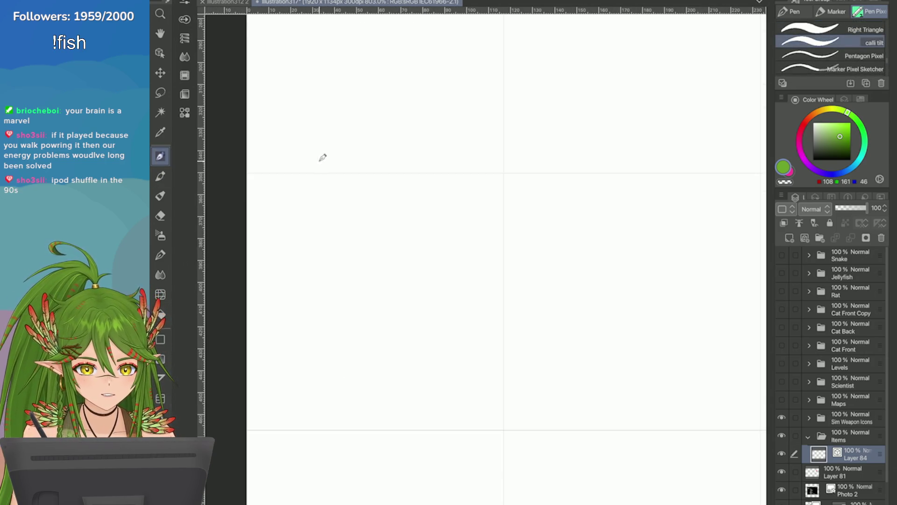
{"action": "mouse_move", "coordinate": [304, 212]}
{"action": "left_mouse_down"}
{"action": "mouse_move", "coordinate": [311, 304]}
{"action": "mouse_move", "coordinate": [402, 281]}
{"action": "mouse_move", "coordinate": [411, 348]}
{"action": "left_mouse_up"}
{"action": "scroll", "coordinate": [507, 161], "scroll_direction": "down", "scroll_amount": 3}
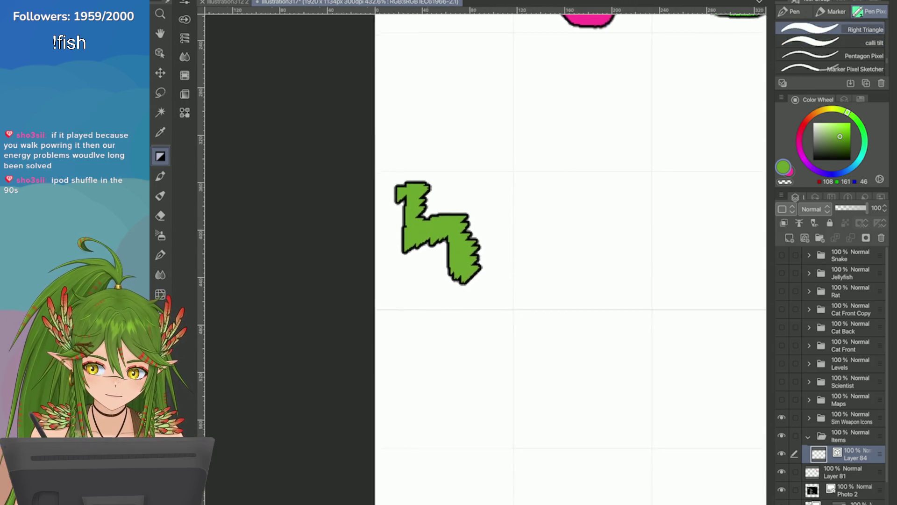
{"action": "left_click_drag", "start_coordinate": [465, 182], "coordinate": [491, 220]}
{"action": "mouse_move", "coordinate": [427, 270]}
{"action": "left_mouse_down"}
{"action": "mouse_move", "coordinate": [406, 267]}
{"action": "mouse_move", "coordinate": [397, 275]}
{"action": "mouse_move", "coordinate": [468, 293]}
{"action": "left_mouse_up"}
{"action": "mouse_move", "coordinate": [395, 243]}
{"action": "left_mouse_down"}
{"action": "mouse_move", "coordinate": [409, 228]}
{"action": "mouse_move", "coordinate": [393, 177]}
{"action": "left_mouse_up"}
Smooth the sprig's lobes with Pentagon Pixel and touch up the lower-left outline with eraser and pen
{"action": "scroll", "coordinate": [626, 229], "scroll_direction": "up", "scroll_amount": 1}
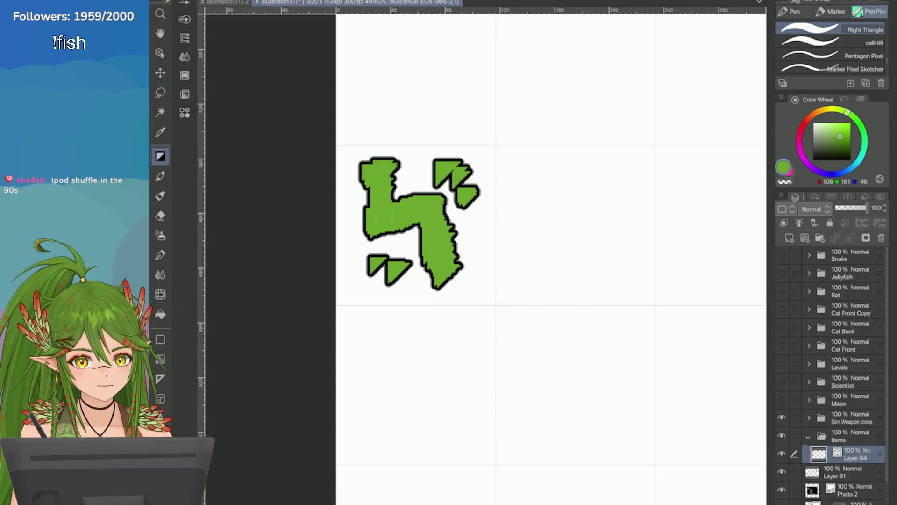
{"action": "key", "text": "period"}
{"action": "key", "text": "period"}
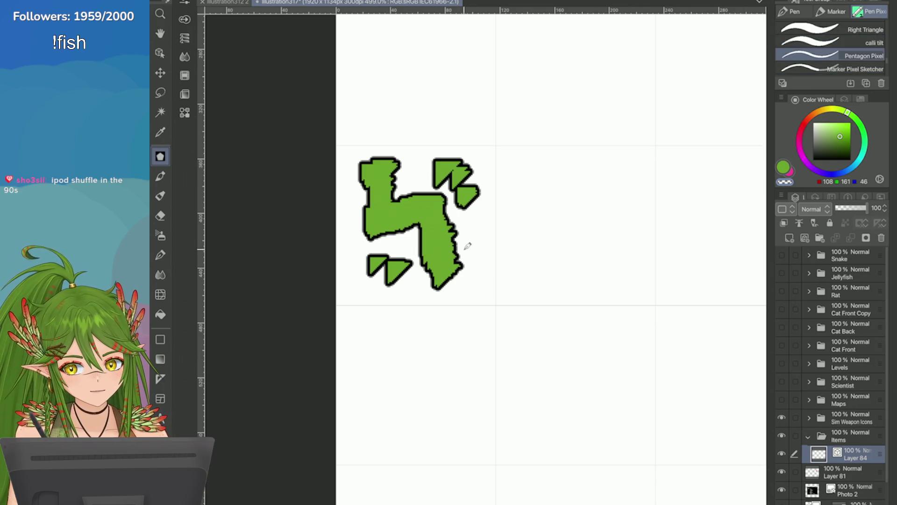
{"action": "left_click_drag", "start_coordinate": [467, 246], "coordinate": [457, 266]}
{"action": "mouse_move", "coordinate": [452, 222]}
{"action": "left_mouse_down"}
{"action": "mouse_move", "coordinate": [449, 276]}
{"action": "mouse_move", "coordinate": [467, 285]}
{"action": "left_mouse_up"}
{"action": "mouse_move", "coordinate": [395, 189]}
{"action": "left_mouse_down"}
{"action": "mouse_move", "coordinate": [397, 156]}
{"action": "mouse_move", "coordinate": [401, 170]}
{"action": "mouse_move", "coordinate": [367, 161]}
{"action": "mouse_move", "coordinate": [365, 192]}
{"action": "mouse_move", "coordinate": [451, 201]}
{"action": "left_mouse_up"}
{"action": "key", "text": "ctrl+z"}
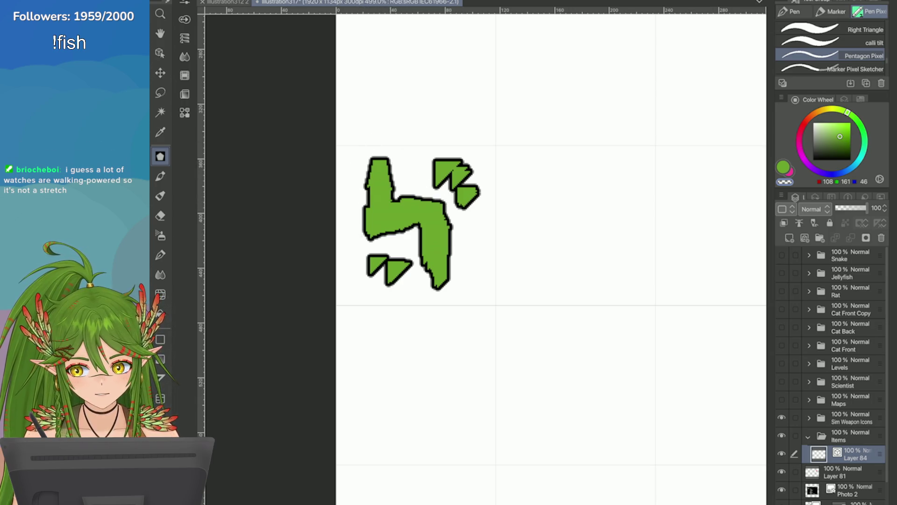
{"action": "key", "text": "e"}
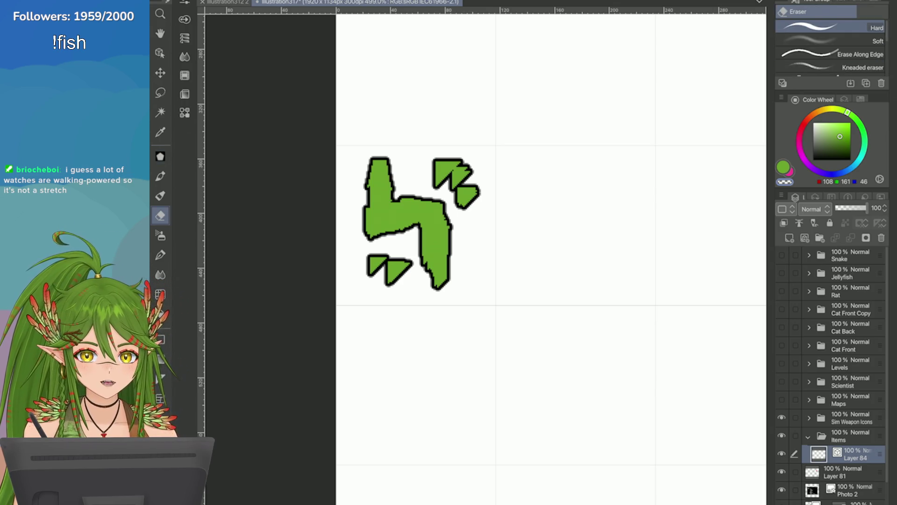
{"action": "key", "text": "p"}
{"action": "mouse_move", "coordinate": [364, 213]}
{"action": "left_mouse_down"}
{"action": "mouse_move", "coordinate": [370, 236]}
{"action": "mouse_move", "coordinate": [367, 218]}
{"action": "mouse_move", "coordinate": [373, 238]}
{"action": "mouse_move", "coordinate": [435, 290]}
{"action": "mouse_move", "coordinate": [371, 236]}
{"action": "left_mouse_up"}
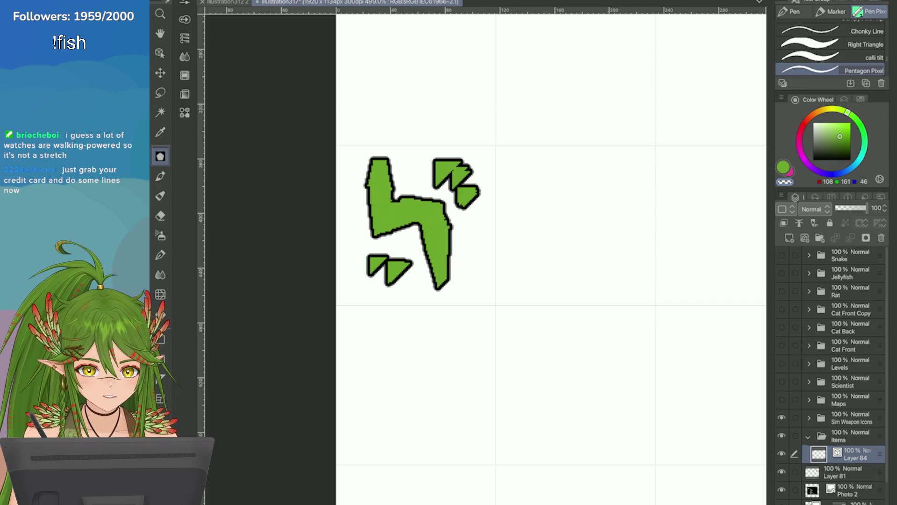
Try dark-green shading on the sprig with the Right Triangle pen, undoing the first attempts
{"action": "left_click", "coordinate": [832, 44]}
{"action": "left_click", "coordinate": [838, 142]}
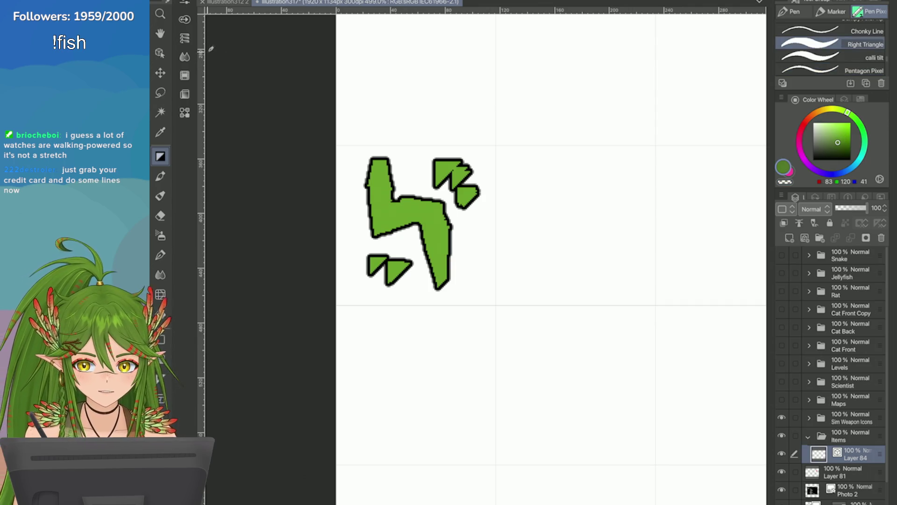
{"action": "mouse_move", "coordinate": [370, 172]}
{"action": "left_mouse_down"}
{"action": "mouse_move", "coordinate": [380, 163]}
{"action": "mouse_move", "coordinate": [387, 199]}
{"action": "left_mouse_up"}
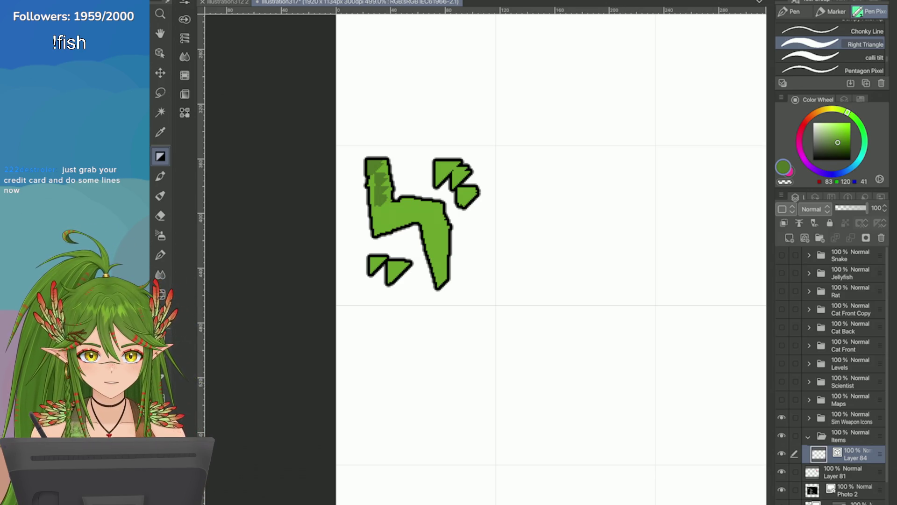
{"action": "left_click_drag", "start_coordinate": [363, 158], "coordinate": [364, 185]}
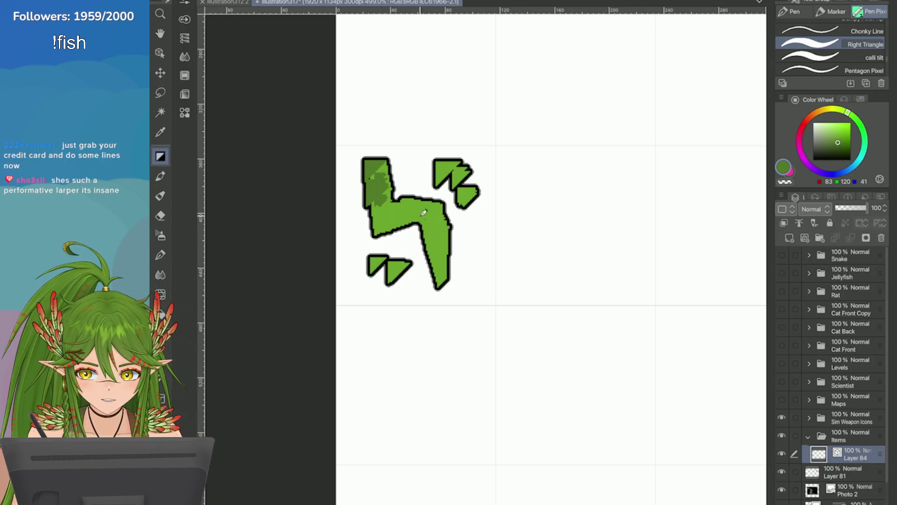
{"action": "key", "text": "ctrl+z"}
{"action": "key", "text": "ctrl+z"}
{"action": "key", "text": "ctrl+z"}
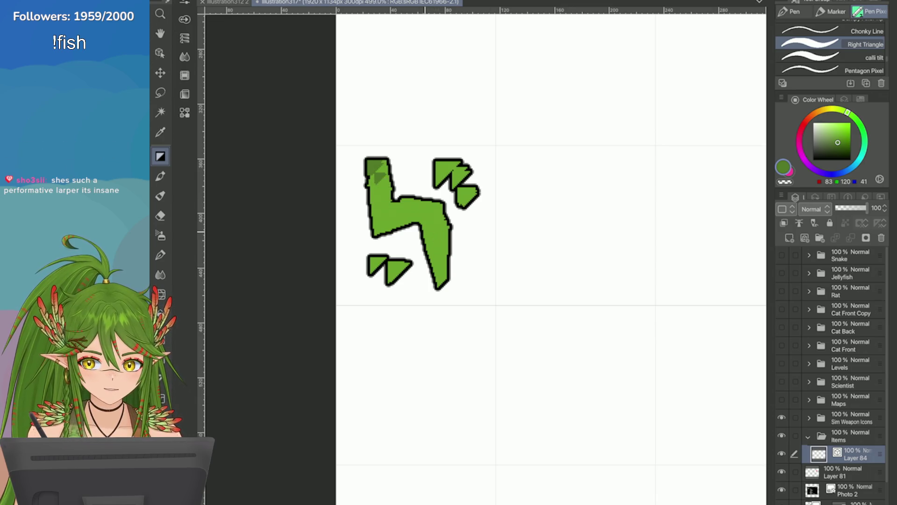
{"action": "left_click_drag", "start_coordinate": [442, 283], "coordinate": [435, 196]}
{"action": "key", "text": "ctrl+z"}
{"action": "key", "text": "ctrl+z"}
{"action": "key", "text": "ctrl+z"}
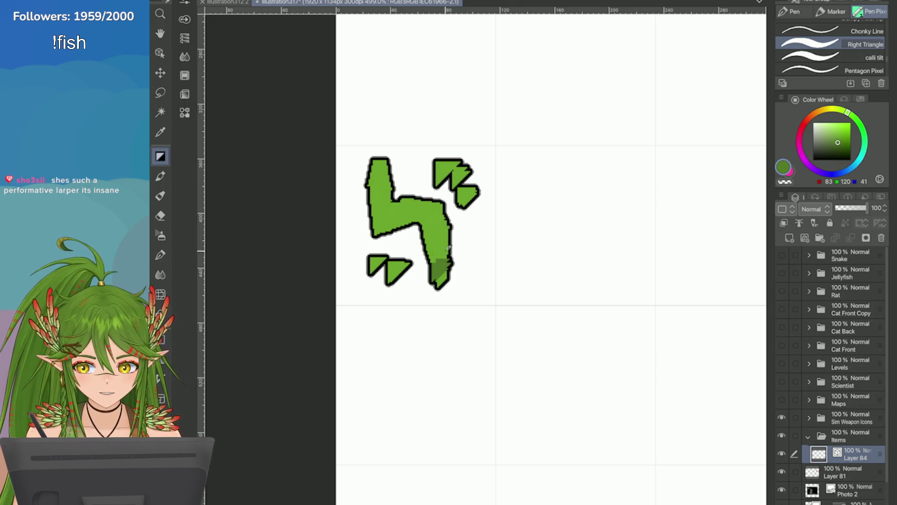
Shade the right bar, left bar, small leaves and stem tip in a darker green
{"action": "left_click", "coordinate": [842, 147]}
{"action": "mouse_move", "coordinate": [434, 262]}
{"action": "left_mouse_down"}
{"action": "mouse_move", "coordinate": [442, 281]}
{"action": "mouse_move", "coordinate": [444, 215]}
{"action": "mouse_move", "coordinate": [453, 230]}
{"action": "mouse_move", "coordinate": [382, 225]}
{"action": "mouse_move", "coordinate": [447, 215]}
{"action": "mouse_move", "coordinate": [444, 273]}
{"action": "mouse_move", "coordinate": [440, 199]}
{"action": "mouse_move", "coordinate": [398, 196]}
{"action": "mouse_move", "coordinate": [385, 166]}
{"action": "mouse_move", "coordinate": [392, 189]}
{"action": "left_mouse_up"}
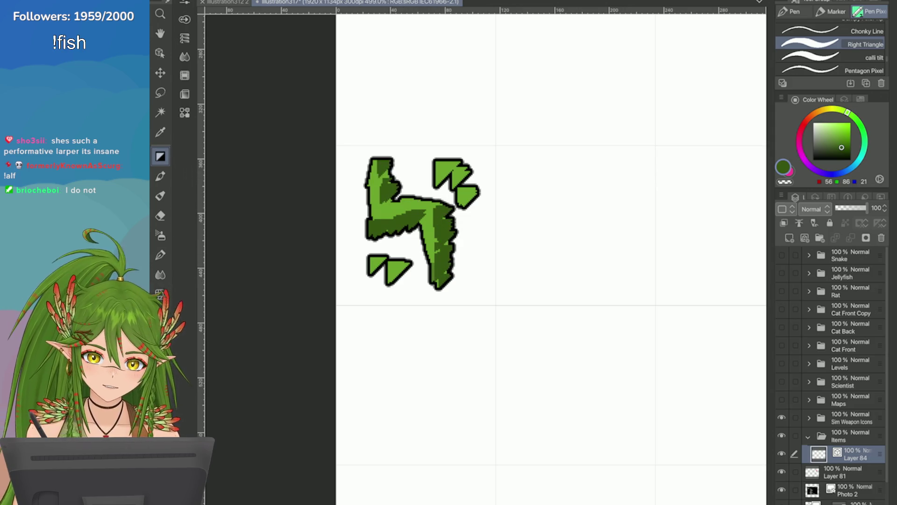
{"action": "mouse_move", "coordinate": [407, 160]}
{"action": "left_mouse_down"}
{"action": "mouse_move", "coordinate": [387, 181]}
{"action": "mouse_move", "coordinate": [402, 201]}
{"action": "mouse_move", "coordinate": [404, 192]}
{"action": "mouse_move", "coordinate": [468, 177]}
{"action": "mouse_move", "coordinate": [473, 191]}
{"action": "left_mouse_up"}
{"action": "key", "text": "ctrl+z"}
{"action": "key", "text": "ctrl+z"}
{"action": "mouse_move", "coordinate": [413, 268]}
{"action": "left_mouse_down"}
{"action": "mouse_move", "coordinate": [400, 275]}
{"action": "mouse_move", "coordinate": [391, 265]}
{"action": "mouse_move", "coordinate": [410, 280]}
{"action": "left_mouse_up"}
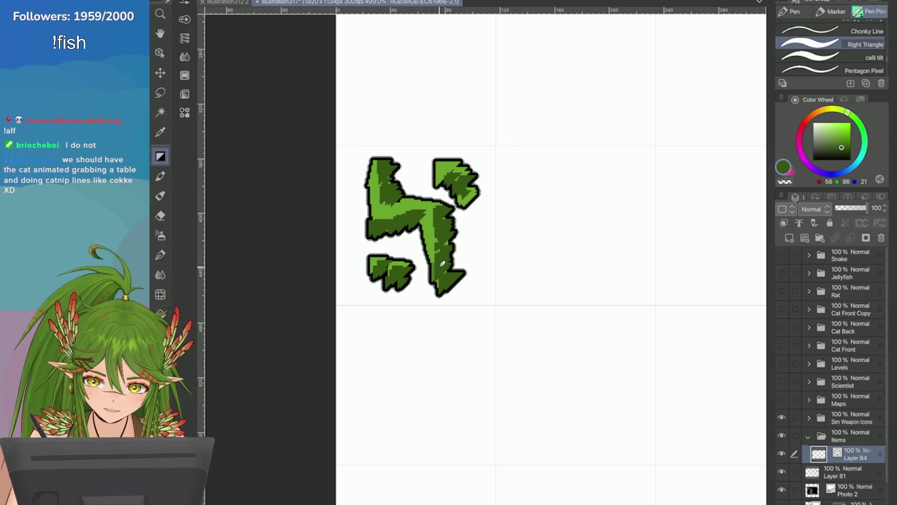
{"action": "left_click_drag", "start_coordinate": [446, 272], "coordinate": [436, 292]}
Highlight the sprig's left edge, bar, stem and leaves in light green, then choose brown
{"action": "left_click", "coordinate": [447, 204], "text": "alt"}
{"action": "mouse_move", "coordinate": [374, 160]}
{"action": "left_mouse_down"}
{"action": "mouse_move", "coordinate": [377, 192]}
{"action": "mouse_move", "coordinate": [418, 208]}
{"action": "mouse_move", "coordinate": [441, 250]}
{"action": "left_mouse_up"}
{"action": "mouse_move", "coordinate": [453, 161]}
{"action": "left_mouse_down"}
{"action": "mouse_move", "coordinate": [460, 165]}
{"action": "mouse_move", "coordinate": [433, 163]}
{"action": "left_mouse_up"}
{"action": "mouse_move", "coordinate": [388, 254]}
{"action": "left_mouse_down"}
{"action": "mouse_move", "coordinate": [397, 276]}
{"action": "mouse_move", "coordinate": [409, 271]}
{"action": "left_mouse_up"}
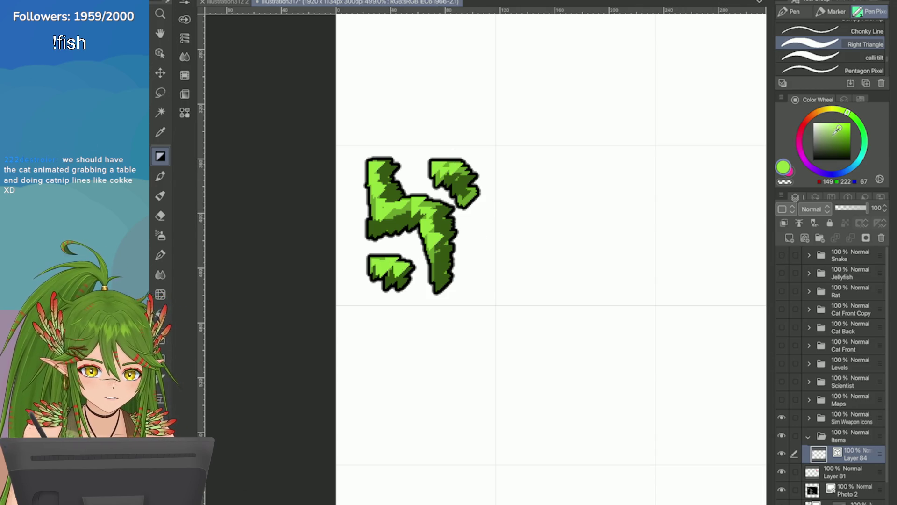
{"action": "left_click", "coordinate": [814, 114]}
{"action": "left_click", "coordinate": [839, 136]}
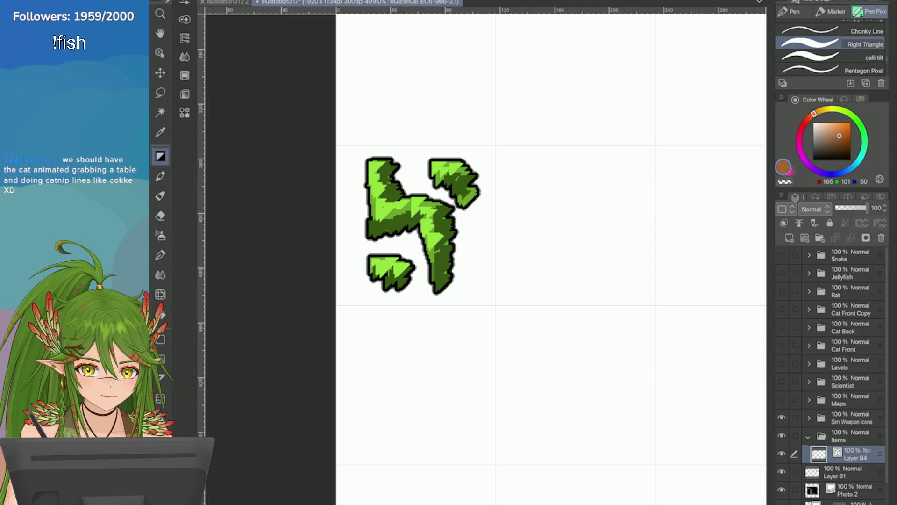
Draw brown veins across the upper-right, middle and left leaves with Pen Pixel
{"action": "key", "text": "comma"}
{"action": "left_click", "coordinate": [838, 139]}
{"action": "left_click_drag", "start_coordinate": [449, 177], "coordinate": [464, 194]}
{"action": "left_click_drag", "start_coordinate": [432, 227], "coordinate": [442, 251]}
{"action": "left_click_drag", "start_coordinate": [440, 260], "coordinate": [448, 273]}
{"action": "left_click_drag", "start_coordinate": [436, 208], "coordinate": [450, 215]}
{"action": "left_click_drag", "start_coordinate": [397, 202], "coordinate": [416, 224]}
{"action": "left_click_drag", "start_coordinate": [376, 210], "coordinate": [387, 218]}
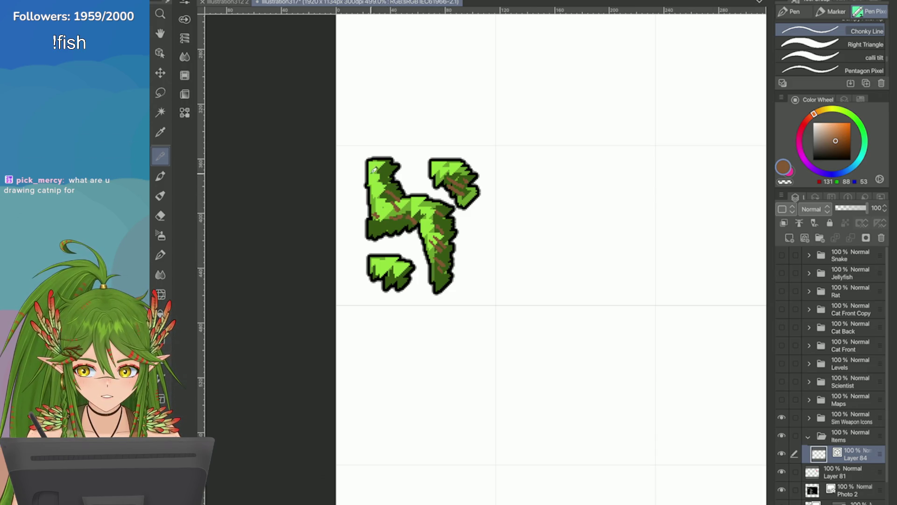
Add brown strokes across the leaves, down the right stem and over the lower-left leaf
{"action": "scroll", "coordinate": [607, 344], "scroll_direction": "down", "scroll_amount": 5}
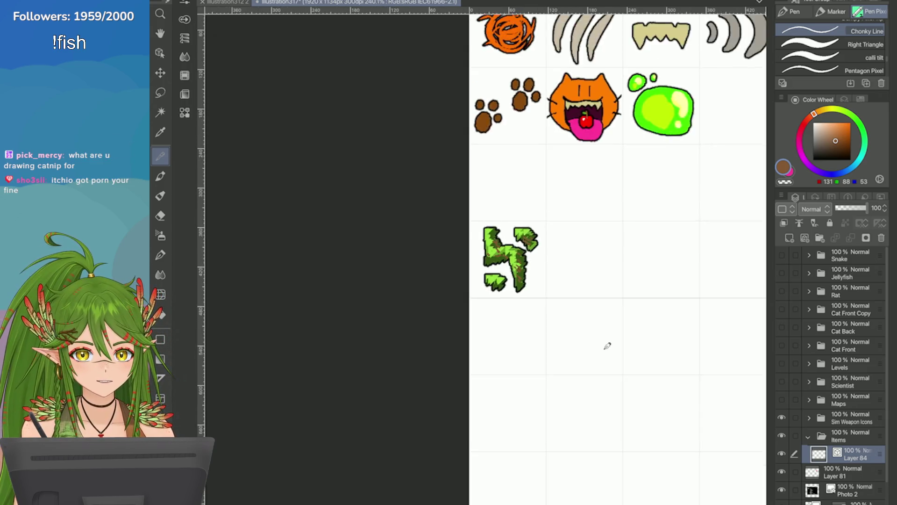
{"action": "left_click_drag", "start_coordinate": [608, 280], "coordinate": [479, 238]}
{"action": "scroll", "coordinate": [729, 322], "scroll_direction": "up", "scroll_amount": 3}
{"action": "scroll", "coordinate": [721, 346], "scroll_direction": "up", "scroll_amount": 5}
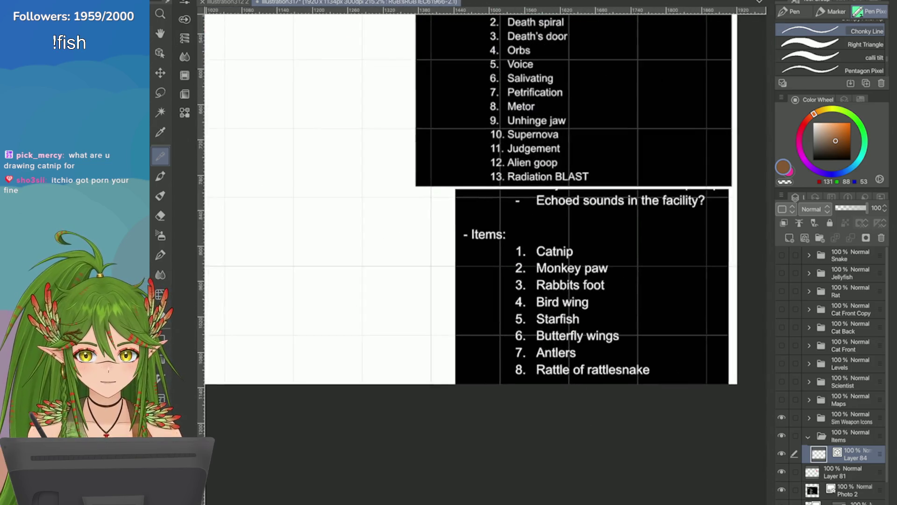
{"action": "scroll", "coordinate": [678, 288], "scroll_direction": "down", "scroll_amount": 8}
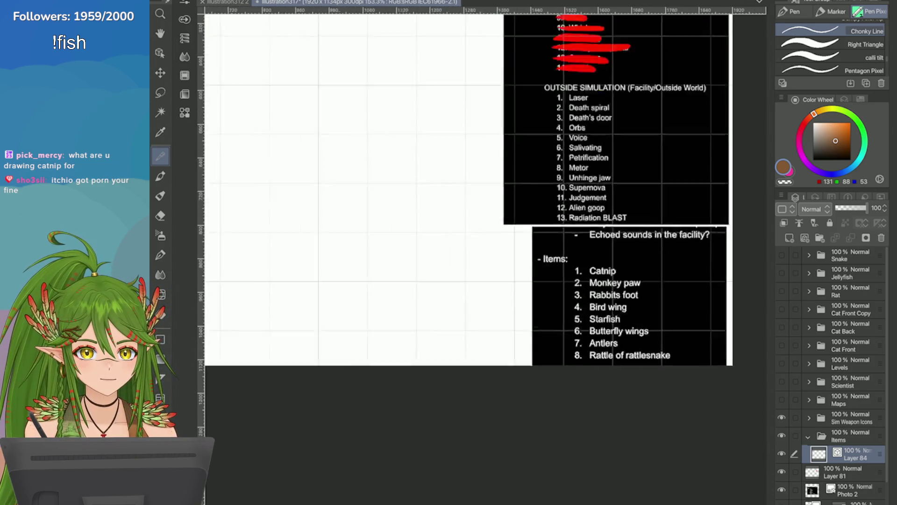
{"action": "scroll", "coordinate": [491, 215], "scroll_direction": "up", "scroll_amount": 3}
{"action": "scroll", "coordinate": [439, 212], "scroll_direction": "up", "scroll_amount": 6}
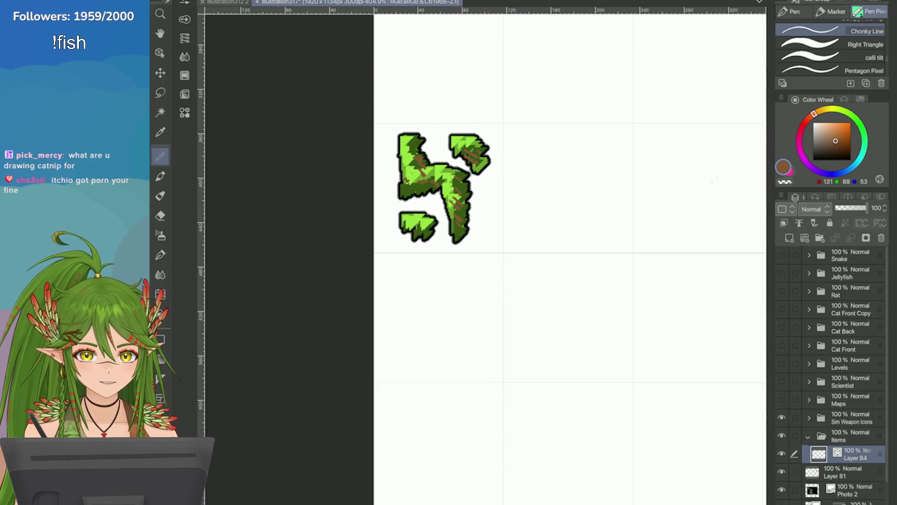
{"action": "mouse_move", "coordinate": [376, 153]}
{"action": "left_mouse_down"}
{"action": "mouse_move", "coordinate": [406, 208]}
{"action": "mouse_move", "coordinate": [435, 212]}
{"action": "left_mouse_up"}
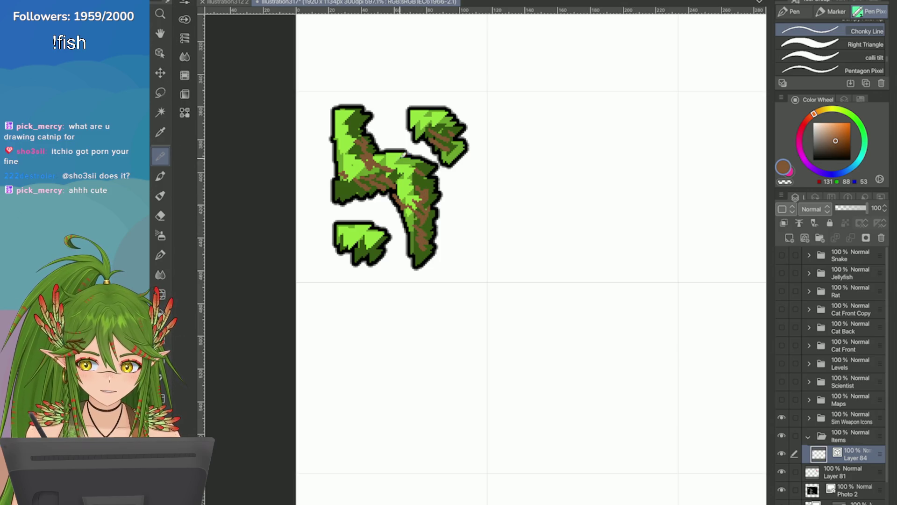
{"action": "left_click_drag", "start_coordinate": [432, 170], "coordinate": [428, 257]}
{"action": "left_click_drag", "start_coordinate": [358, 252], "coordinate": [379, 239]}
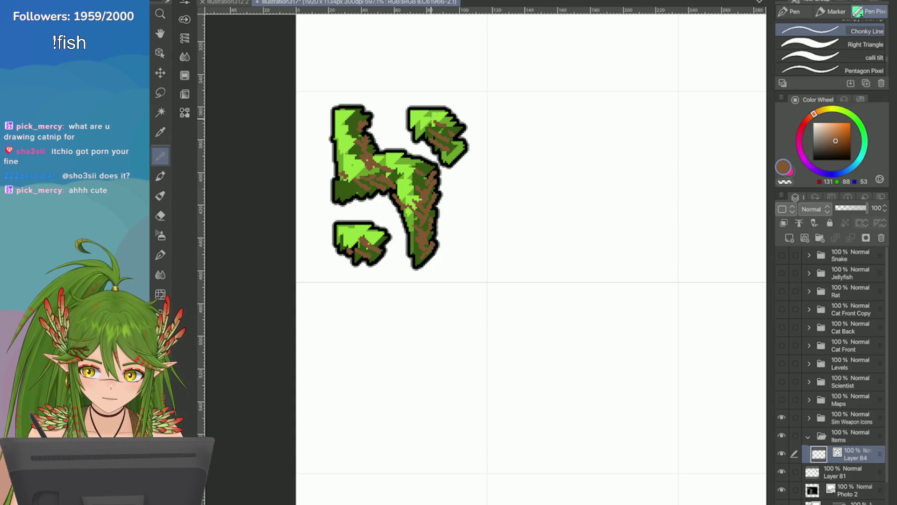
Survey the surrounding sprite grid, then eyedrop a light green from the sprig
{"action": "key", "text": "ctrl+minus"}
{"action": "key", "text": "ctrl+minus"}
{"action": "key", "text": "ctrl+minus"}
{"action": "key", "text": "ctrl+plus"}
{"action": "key", "text": "ctrl+plus"}
{"action": "key", "text": "ctrl+plus"}
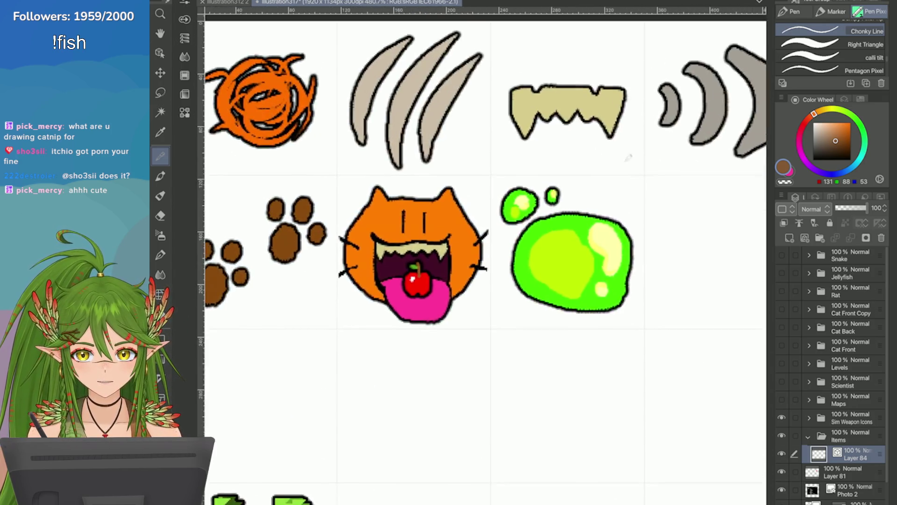
{"action": "key", "text": "ctrl+minus"}
{"action": "key", "text": "ctrl+minus"}
{"action": "key", "text": "ctrl+minus"}
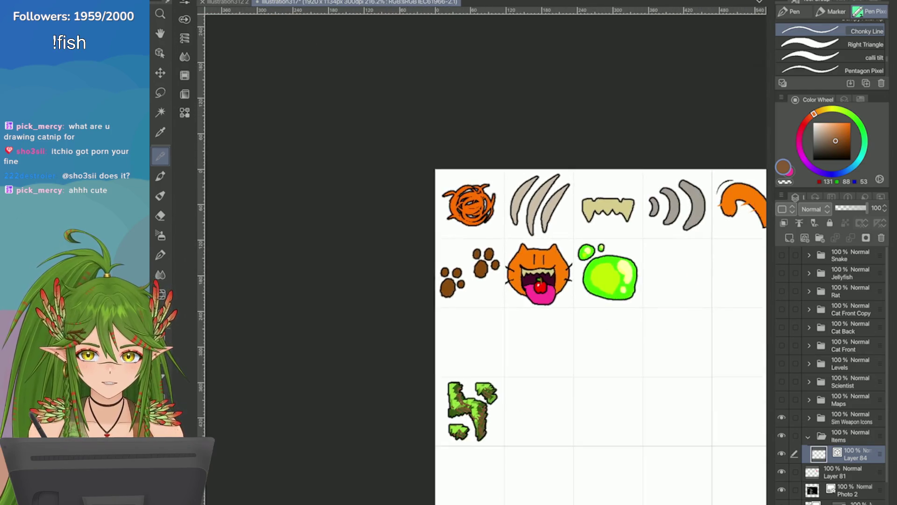
{"action": "scroll", "coordinate": [486, 328], "scroll_direction": "right", "scroll_amount": 10}
{"action": "key", "text": "ctrl+plus"}
{"action": "key", "text": "ctrl+minus"}
{"action": "scroll", "coordinate": [486, 327], "scroll_direction": "left", "scroll_amount": 10}
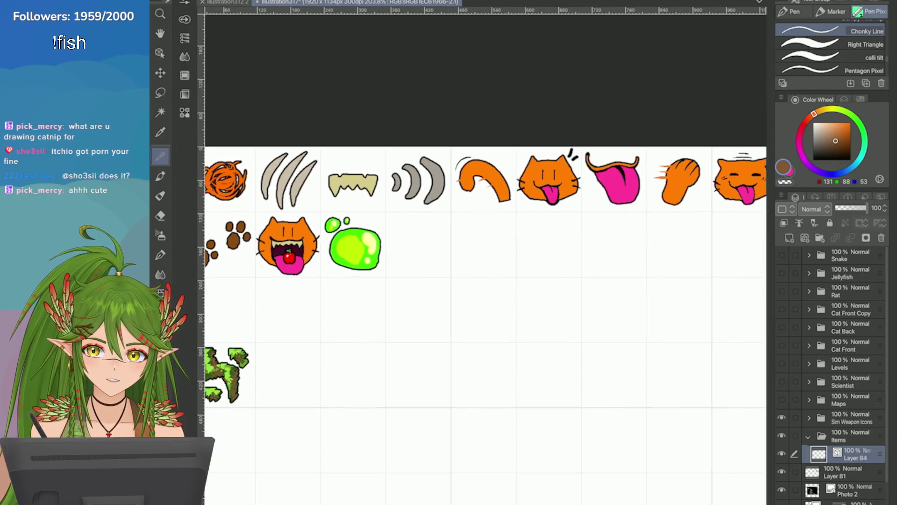
{"action": "scroll", "coordinate": [486, 328], "scroll_direction": "down", "scroll_amount": 3}
{"action": "key", "text": "ctrl+plus"}
{"action": "key", "text": "ctrl+plus"}
{"action": "key", "text": "ctrl+plus"}
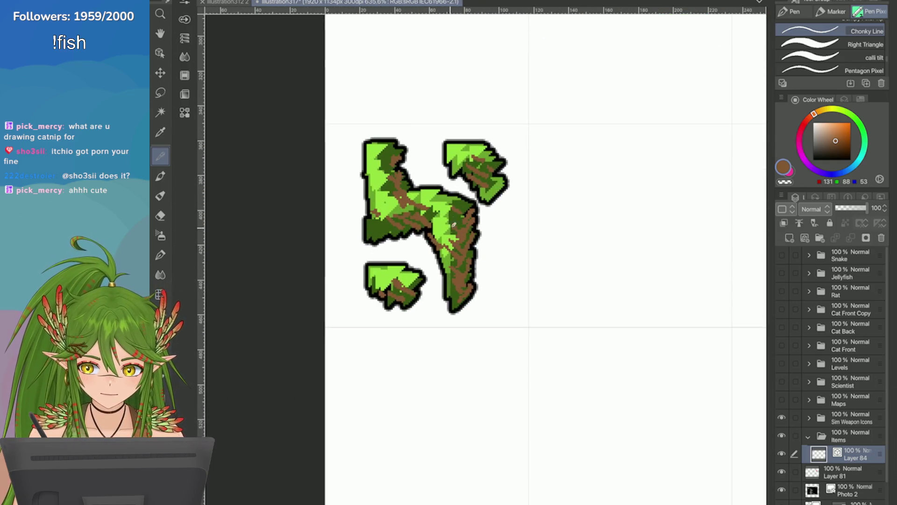
{"action": "left_click", "coordinate": [440, 206], "text": "alt"}
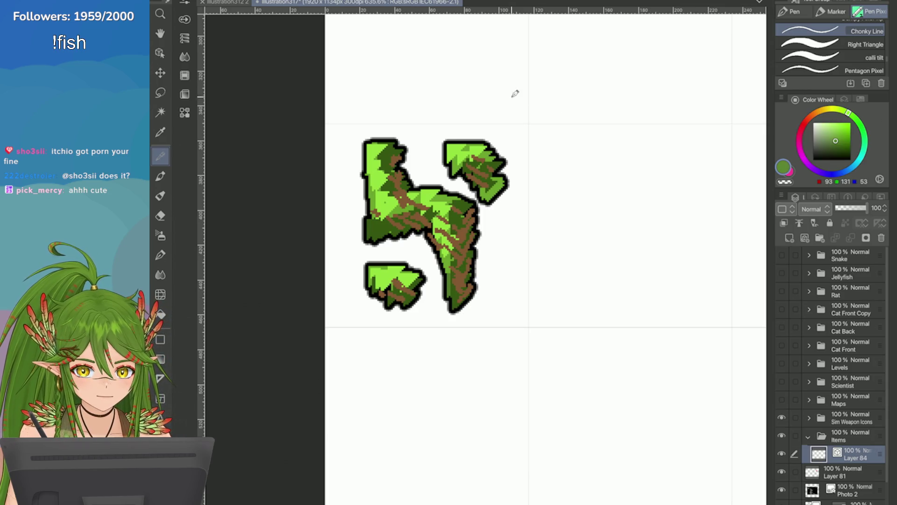
Add light-green strokes to the trunk and branches, plus a curly sprout, small leaf and filled tendril
{"action": "left_click_drag", "start_coordinate": [463, 231], "coordinate": [459, 299]}
{"action": "left_click_drag", "start_coordinate": [428, 203], "coordinate": [397, 222]}
{"action": "left_click_drag", "start_coordinate": [397, 180], "coordinate": [391, 206]}
{"action": "mouse_move", "coordinate": [462, 161]}
{"action": "left_mouse_down"}
{"action": "mouse_move", "coordinate": [488, 176]}
{"action": "mouse_move", "coordinate": [510, 210]}
{"action": "mouse_move", "coordinate": [501, 233]}
{"action": "mouse_move", "coordinate": [517, 238]}
{"action": "left_mouse_up"}
{"action": "left_click_drag", "start_coordinate": [505, 208], "coordinate": [489, 218]}
{"action": "mouse_move", "coordinate": [421, 280]}
{"action": "left_mouse_down"}
{"action": "mouse_move", "coordinate": [429, 299]}
{"action": "mouse_move", "coordinate": [398, 308]}
{"action": "left_mouse_up"}
{"action": "left_click_drag", "start_coordinate": [395, 286], "coordinate": [389, 290]}
{"action": "mouse_move", "coordinate": [510, 187]}
{"action": "left_mouse_down"}
{"action": "mouse_move", "coordinate": [498, 220]}
{"action": "mouse_move", "coordinate": [515, 248]}
{"action": "left_mouse_up"}
{"action": "key", "text": "ctrl+z"}
{"action": "key", "text": "ctrl+z"}
{"action": "key", "text": "ctrl+z"}
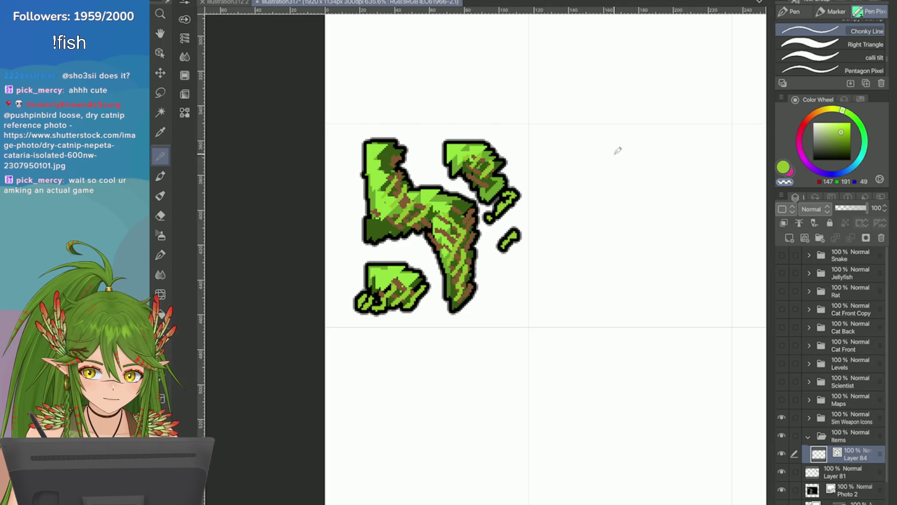
{"action": "key", "text": "ctrl+y"}
{"action": "key", "text": "ctrl+y"}
{"action": "key", "text": "ctrl+y"}
Streak orange-brown over the tendril and the top-right, central, left and bottom-left leaves
{"action": "left_click", "coordinate": [818, 112]}
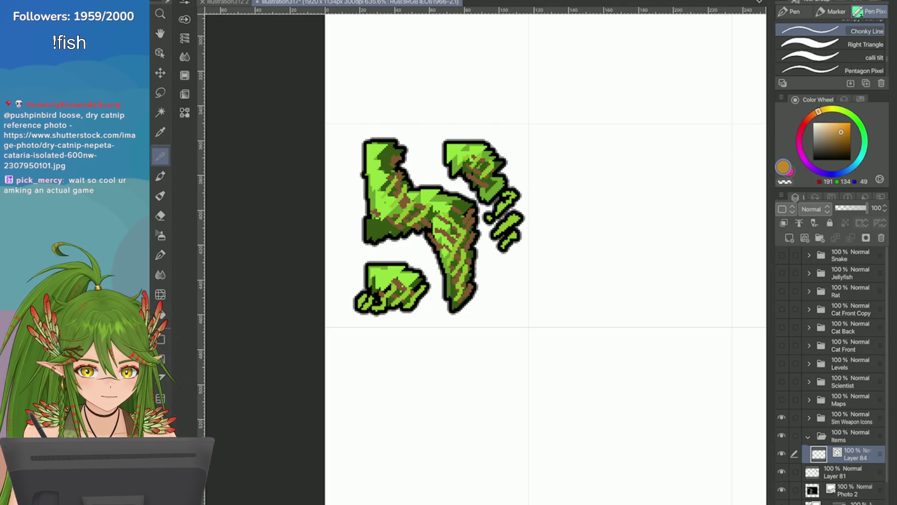
{"action": "mouse_move", "coordinate": [501, 228]}
{"action": "left_mouse_down"}
{"action": "mouse_move", "coordinate": [499, 242]}
{"action": "mouse_move", "coordinate": [505, 210]}
{"action": "left_mouse_up"}
{"action": "left_click_drag", "start_coordinate": [493, 167], "coordinate": [494, 187]}
{"action": "mouse_move", "coordinate": [443, 210]}
{"action": "left_mouse_down"}
{"action": "mouse_move", "coordinate": [440, 231]}
{"action": "mouse_move", "coordinate": [452, 251]}
{"action": "left_mouse_up"}
{"action": "left_click_drag", "start_coordinate": [384, 219], "coordinate": [387, 227]}
{"action": "mouse_move", "coordinate": [360, 163]}
{"action": "left_mouse_down"}
{"action": "mouse_move", "coordinate": [363, 178]}
{"action": "mouse_move", "coordinate": [359, 172]}
{"action": "left_mouse_up"}
{"action": "mouse_move", "coordinate": [405, 282]}
{"action": "left_mouse_down"}
{"action": "mouse_move", "coordinate": [392, 306]}
{"action": "mouse_move", "coordinate": [376, 300]}
{"action": "left_mouse_up"}
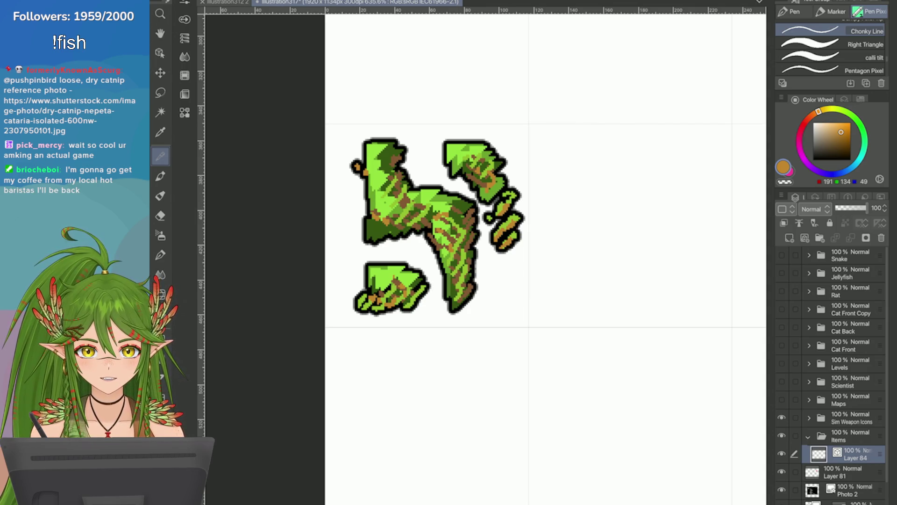
Sample a yellow from the sprite and paint highlights on the leaves, middle stem and upper-left branch
{"action": "key", "text": "i"}
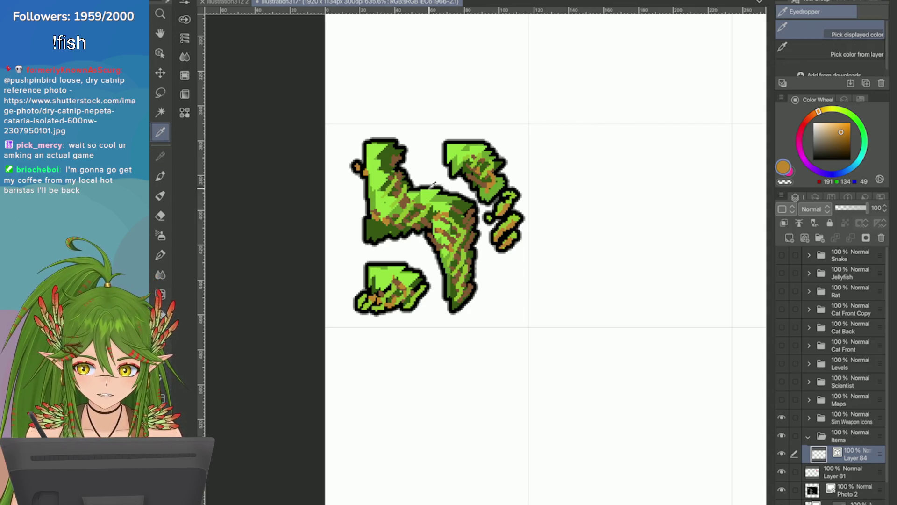
{"action": "left_click", "coordinate": [432, 186]}
{"action": "key", "text": "p"}
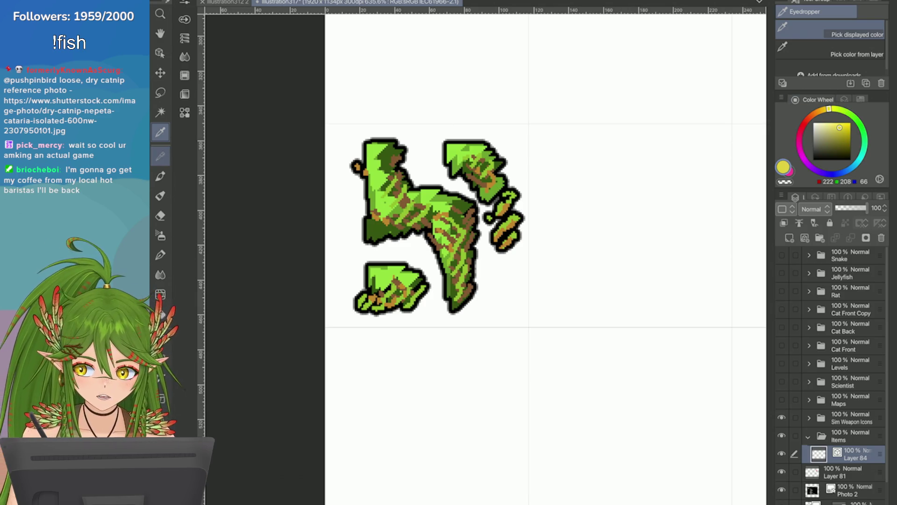
{"action": "mouse_move", "coordinate": [438, 193]}
{"action": "left_mouse_down"}
{"action": "mouse_move", "coordinate": [423, 214]}
{"action": "mouse_move", "coordinate": [444, 197]}
{"action": "mouse_move", "coordinate": [374, 147]}
{"action": "mouse_move", "coordinate": [386, 197]}
{"action": "mouse_move", "coordinate": [370, 218]}
{"action": "mouse_move", "coordinate": [386, 239]}
{"action": "mouse_move", "coordinate": [451, 255]}
{"action": "mouse_move", "coordinate": [449, 285]}
{"action": "left_mouse_up"}
{"action": "mouse_move", "coordinate": [467, 159]}
{"action": "left_mouse_down"}
{"action": "mouse_move", "coordinate": [448, 170]}
{"action": "mouse_move", "coordinate": [477, 145]}
{"action": "mouse_move", "coordinate": [491, 178]}
{"action": "left_mouse_up"}
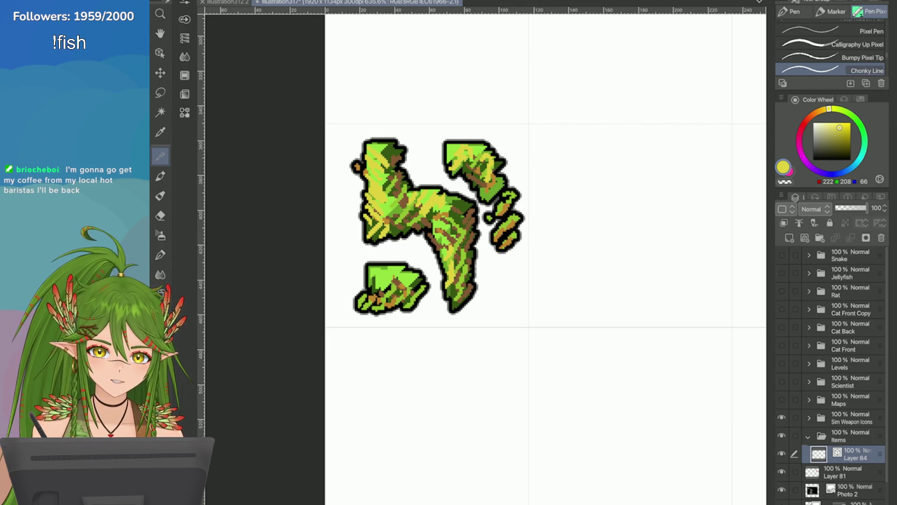
{"action": "left_click_drag", "start_coordinate": [461, 209], "coordinate": [462, 289]}
{"action": "left_click_drag", "start_coordinate": [422, 196], "coordinate": [395, 202]}
{"action": "left_click_drag", "start_coordinate": [433, 168], "coordinate": [436, 175]}
{"action": "left_click_drag", "start_coordinate": [498, 179], "coordinate": [488, 197]}
{"action": "left_click_drag", "start_coordinate": [456, 228], "coordinate": [434, 257]}
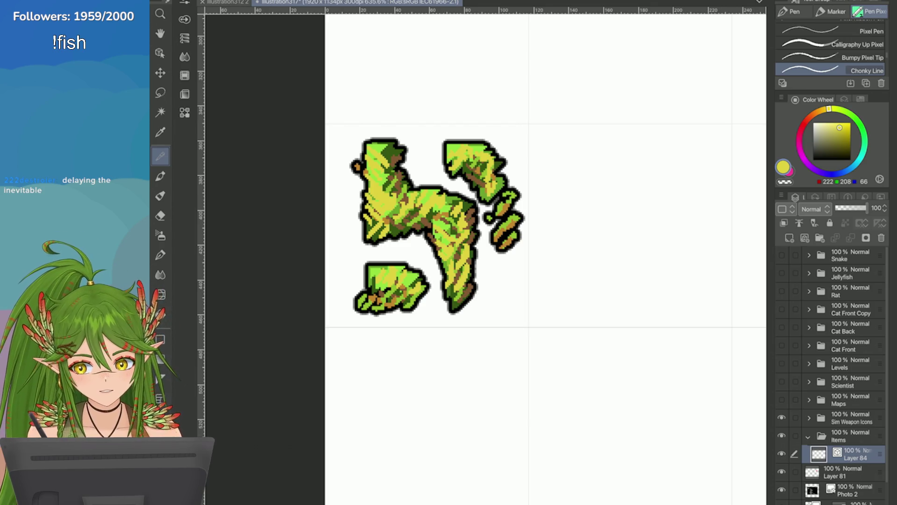
Hatch the bottom-left, top-right and top-left leaves in bright green
{"action": "left_click", "coordinate": [839, 109]}
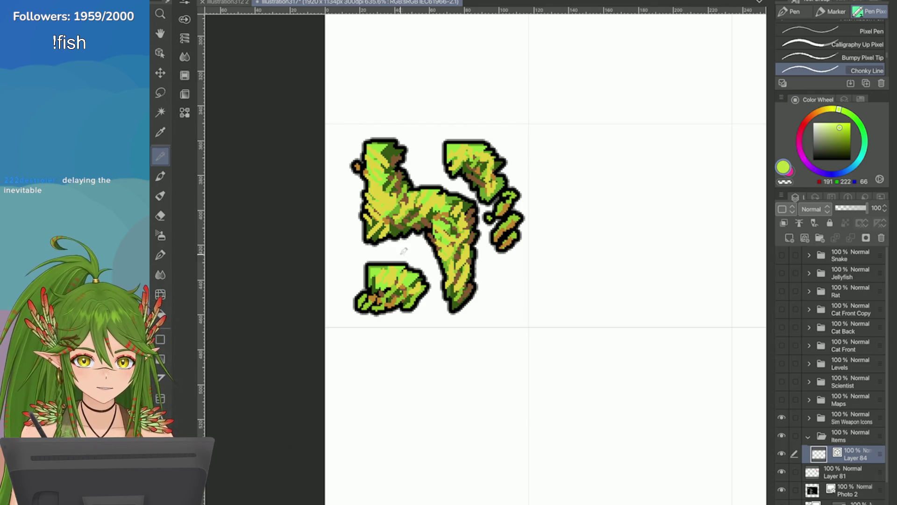
{"action": "mouse_move", "coordinate": [386, 294]}
{"action": "left_mouse_down"}
{"action": "mouse_move", "coordinate": [423, 299]}
{"action": "mouse_move", "coordinate": [379, 304]}
{"action": "left_mouse_up"}
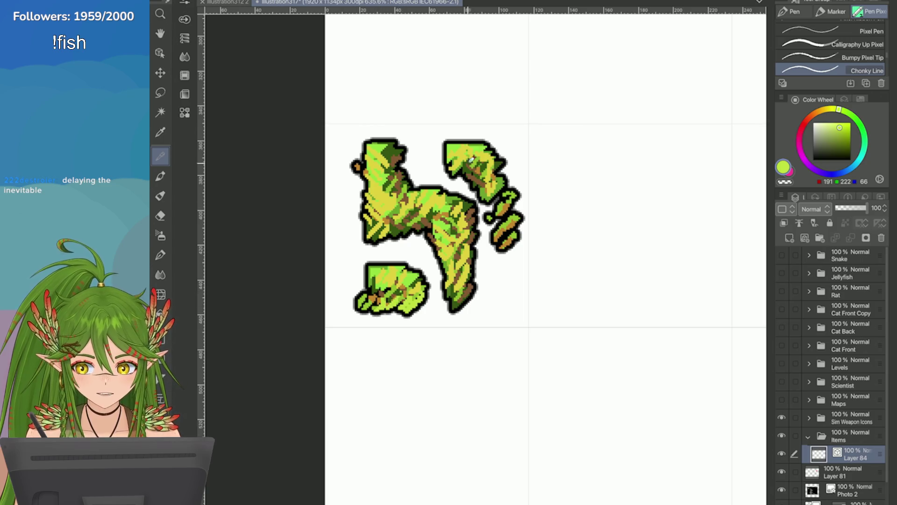
{"action": "mouse_move", "coordinate": [497, 163]}
{"action": "left_mouse_down"}
{"action": "mouse_move", "coordinate": [496, 177]}
{"action": "mouse_move", "coordinate": [509, 185]}
{"action": "mouse_move", "coordinate": [488, 206]}
{"action": "mouse_move", "coordinate": [444, 219]}
{"action": "mouse_move", "coordinate": [464, 284]}
{"action": "left_mouse_up"}
{"action": "mouse_move", "coordinate": [389, 181]}
{"action": "left_mouse_down"}
{"action": "mouse_move", "coordinate": [386, 142]}
{"action": "mouse_move", "coordinate": [393, 154]}
{"action": "left_mouse_up"}
{"action": "left_click_drag", "start_coordinate": [509, 178], "coordinate": [514, 210]}
Extend the top-left leaf, then lay tan strokes over all the sprig's leaves
{"action": "scroll", "coordinate": [617, 238], "scroll_direction": "down", "scroll_amount": 5}
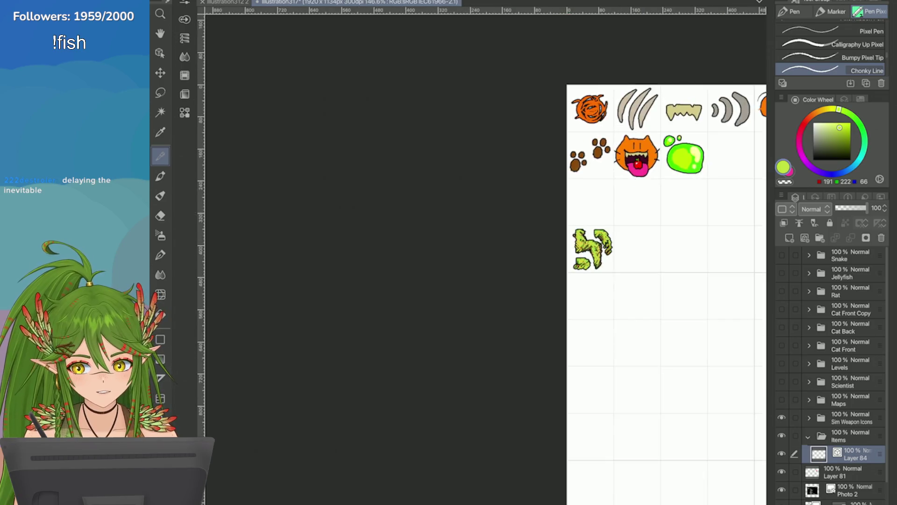
{"action": "scroll", "coordinate": [622, 243], "scroll_direction": "up", "scroll_amount": 4}
{"action": "mouse_move", "coordinate": [475, 240]}
{"action": "left_mouse_down"}
{"action": "mouse_move", "coordinate": [467, 252]}
{"action": "mouse_move", "coordinate": [437, 223]}
{"action": "mouse_move", "coordinate": [433, 245]}
{"action": "left_mouse_up"}
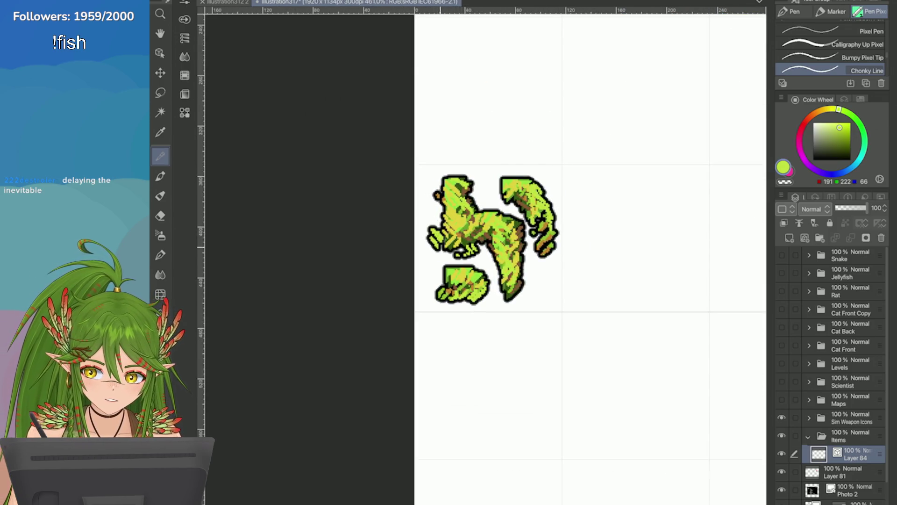
{"action": "left_click", "coordinate": [835, 132]}
{"action": "left_click_drag", "start_coordinate": [426, 220], "coordinate": [444, 252]}
{"action": "left_click_drag", "start_coordinate": [423, 201], "coordinate": [440, 220]}
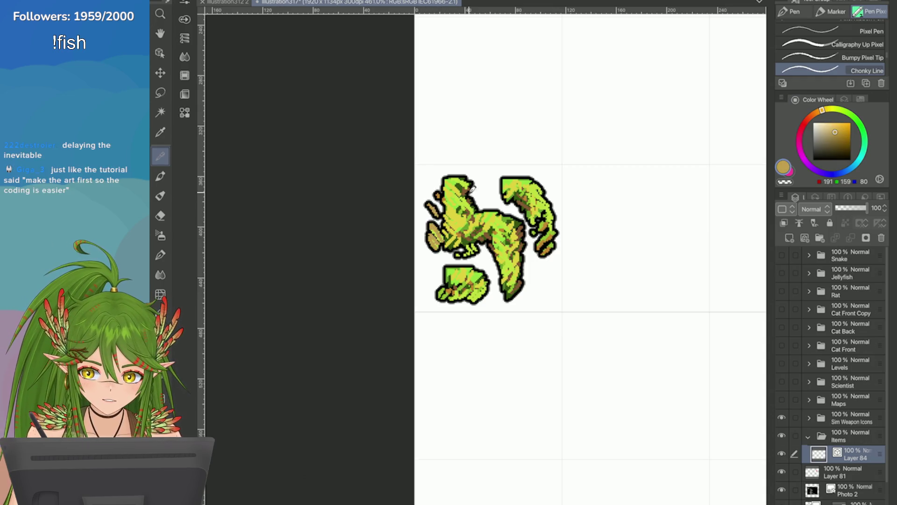
{"action": "left_click_drag", "start_coordinate": [470, 187], "coordinate": [498, 207]}
{"action": "mouse_move", "coordinate": [465, 258]}
{"action": "left_mouse_down"}
{"action": "mouse_move", "coordinate": [493, 269]}
{"action": "mouse_move", "coordinate": [437, 285]}
{"action": "left_mouse_up"}
{"action": "left_click_drag", "start_coordinate": [535, 265], "coordinate": [516, 294]}
{"action": "left_click_drag", "start_coordinate": [526, 242], "coordinate": [517, 257]}
{"action": "mouse_move", "coordinate": [546, 181]}
{"action": "left_mouse_down"}
{"action": "mouse_move", "coordinate": [553, 208]}
{"action": "mouse_move", "coordinate": [527, 190]}
{"action": "mouse_move", "coordinate": [517, 223]}
{"action": "left_mouse_up"}
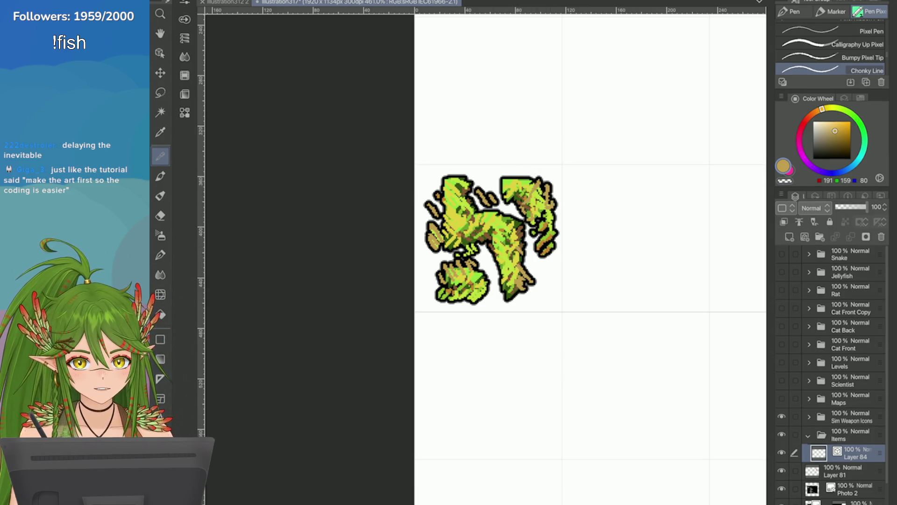
Shade the lower-right leaf brown and redraw the left-centre diagonal leaf and outline
{"action": "scroll", "coordinate": [589, 254], "scroll_direction": "down", "scroll_amount": 5}
{"action": "scroll", "coordinate": [589, 255], "scroll_direction": "up", "scroll_amount": 2}
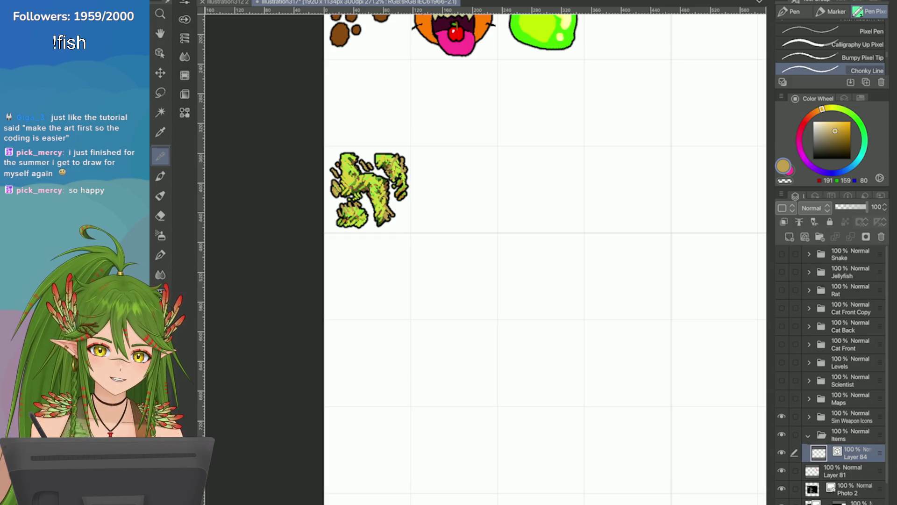
{"action": "scroll", "coordinate": [355, 187], "scroll_direction": "up", "scroll_amount": 5}
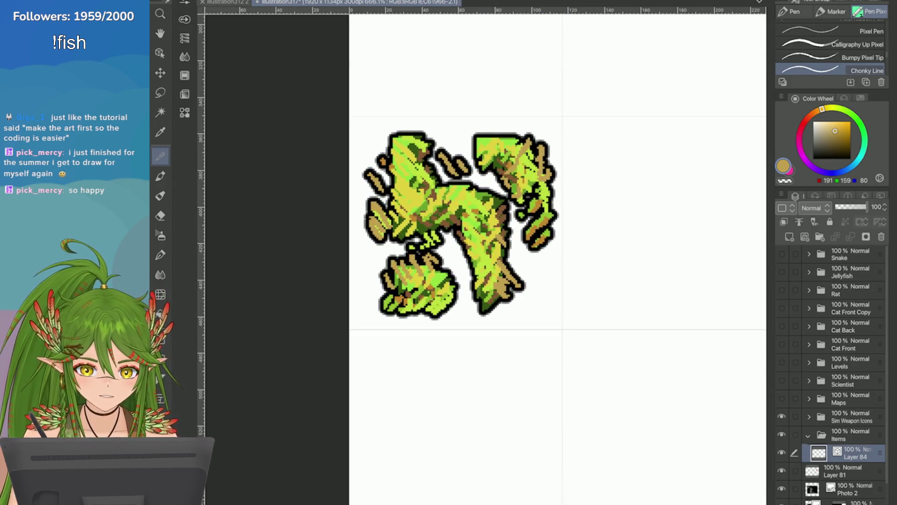
{"action": "mouse_move", "coordinate": [505, 269]}
{"action": "left_mouse_down"}
{"action": "mouse_move", "coordinate": [473, 307]}
{"action": "mouse_move", "coordinate": [488, 307]}
{"action": "left_mouse_up"}
{"action": "left_click_drag", "start_coordinate": [371, 217], "coordinate": [444, 169]}
{"action": "mouse_move", "coordinate": [388, 241]}
{"action": "left_mouse_down"}
{"action": "mouse_move", "coordinate": [442, 180]}
{"action": "mouse_move", "coordinate": [407, 201]}
{"action": "mouse_move", "coordinate": [464, 205]}
{"action": "mouse_move", "coordinate": [526, 250]}
{"action": "mouse_move", "coordinate": [532, 259]}
{"action": "mouse_move", "coordinate": [524, 264]}
{"action": "mouse_move", "coordinate": [546, 256]}
{"action": "mouse_move", "coordinate": [531, 246]}
{"action": "left_mouse_up"}
{"action": "key", "text": "ctrl+minus"}
Redraw the hooked leaf's stem and break the top-right leaf into scattered specks
{"action": "mouse_move", "coordinate": [505, 209]}
{"action": "left_mouse_down"}
{"action": "mouse_move", "coordinate": [528, 233]}
{"action": "mouse_move", "coordinate": [495, 228]}
{"action": "mouse_move", "coordinate": [512, 252]}
{"action": "mouse_move", "coordinate": [497, 222]}
{"action": "mouse_move", "coordinate": [491, 229]}
{"action": "left_mouse_up"}
{"action": "scroll", "coordinate": [601, 253], "scroll_direction": "down", "scroll_amount": 3}
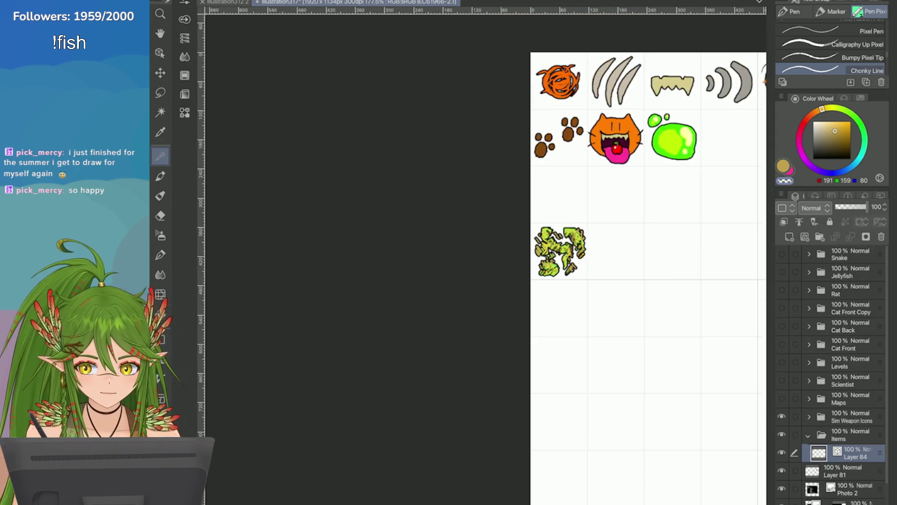
{"action": "scroll", "coordinate": [671, 235], "scroll_direction": "up", "scroll_amount": 3}
{"action": "mouse_move", "coordinate": [499, 241]}
{"action": "left_mouse_down"}
{"action": "mouse_move", "coordinate": [512, 255]}
{"action": "mouse_move", "coordinate": [483, 225]}
{"action": "mouse_move", "coordinate": [453, 298]}
{"action": "mouse_move", "coordinate": [469, 286]}
{"action": "mouse_move", "coordinate": [448, 299]}
{"action": "mouse_move", "coordinate": [439, 287]}
{"action": "left_mouse_up"}
{"action": "scroll", "coordinate": [394, 238], "scroll_direction": "down", "scroll_amount": 3}
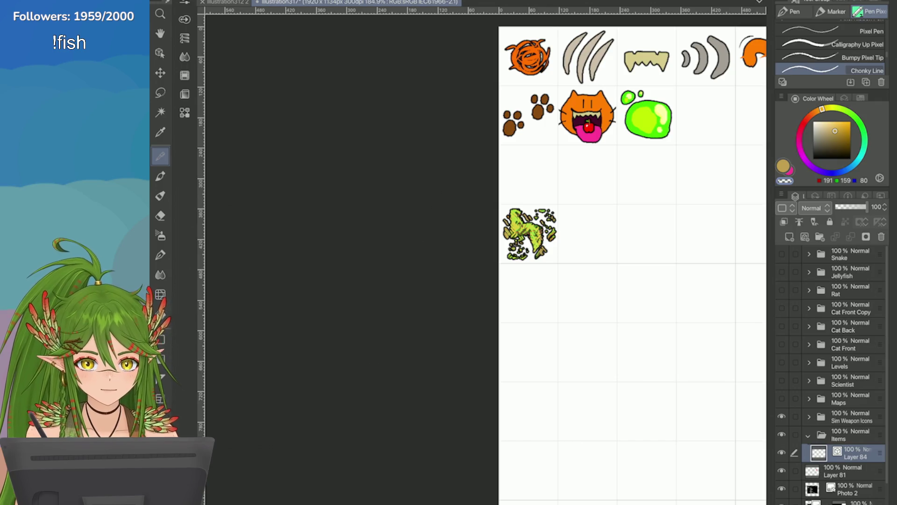
{"action": "scroll", "coordinate": [604, 213], "scroll_direction": "up", "scroll_amount": 3}
Add a clipped gold fill layer in Color blend at 64% opacity and merge it down
{"action": "left_click", "coordinate": [790, 236]}
{"action": "left_click", "coordinate": [784, 221]}
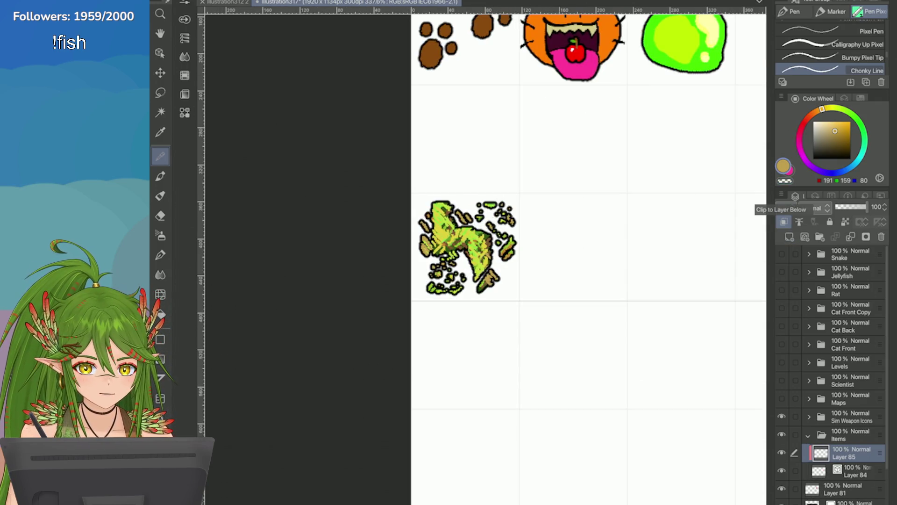
{"action": "key", "text": "alt+Delete"}
{"action": "left_click", "coordinate": [813, 207]}
{"action": "left_click", "coordinate": [818, 485]}
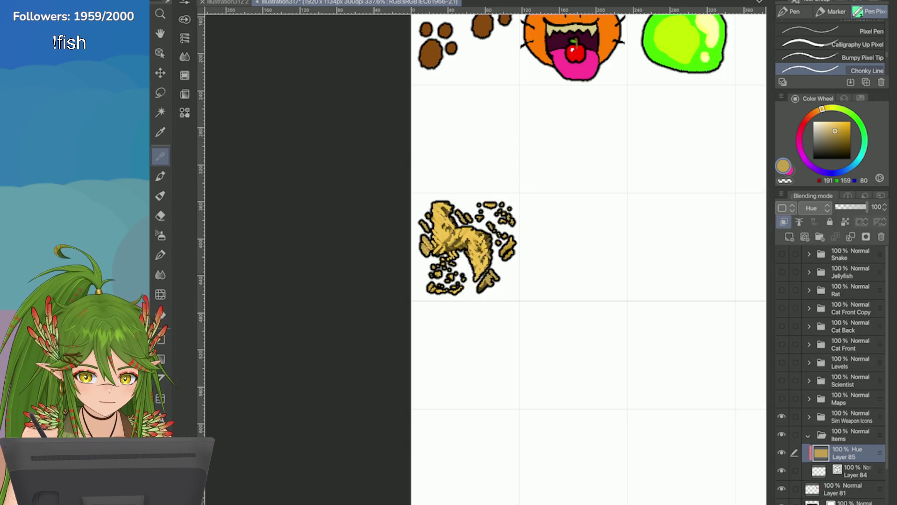
{"action": "left_click", "coordinate": [814, 207]}
{"action": "left_click", "coordinate": [816, 484]}
{"action": "left_click_drag", "start_coordinate": [868, 207], "coordinate": [856, 206]}
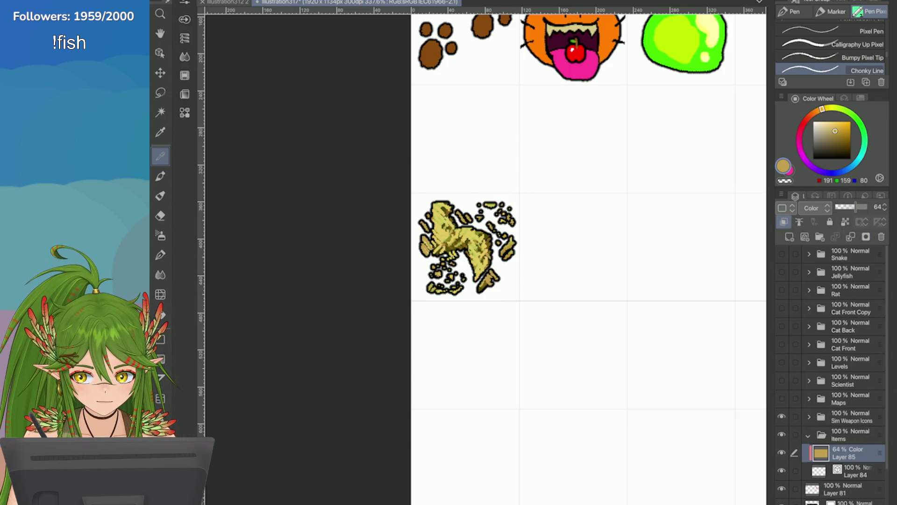
{"action": "left_click", "coordinate": [814, 222]}
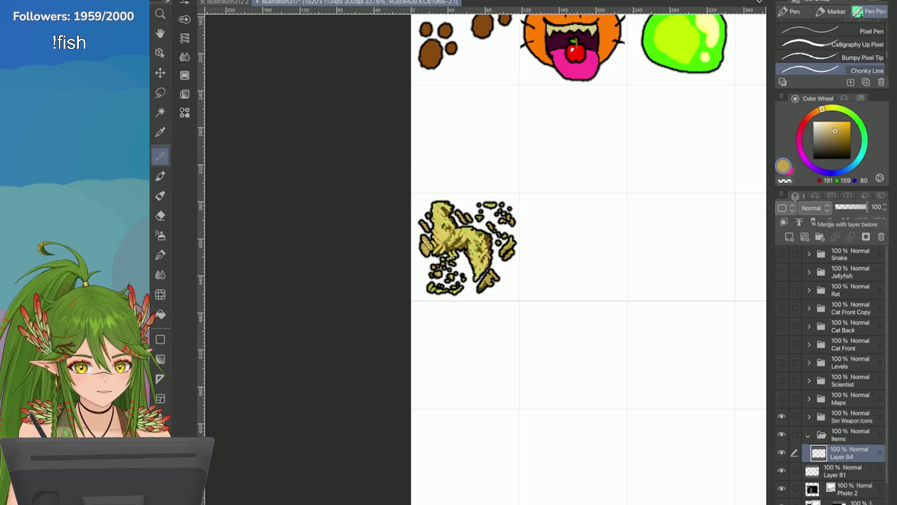
{"action": "scroll", "coordinate": [533, 210], "scroll_direction": "down", "scroll_amount": 5}
{"action": "scroll", "coordinate": [533, 210], "scroll_direction": "up", "scroll_amount": 4}
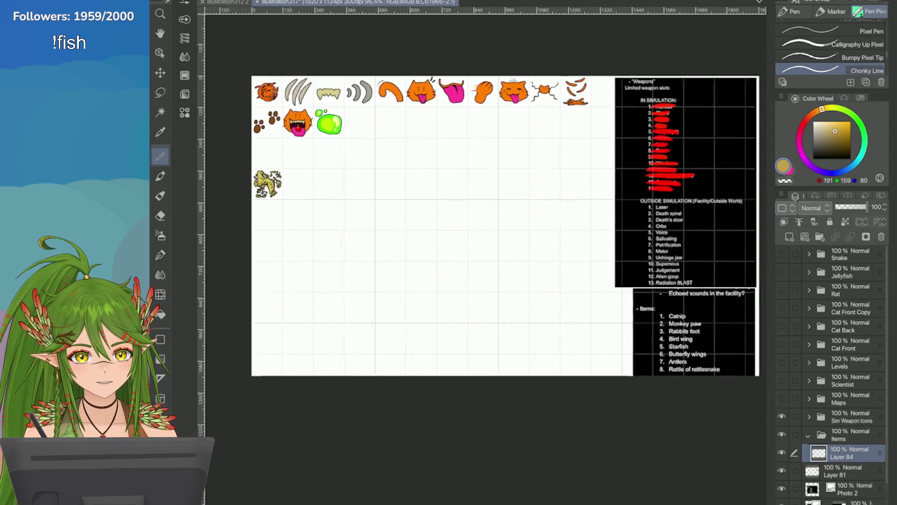
Save the sprite sheet, then select the text-list layer and choose red
{"action": "key", "text": "ctrl+s"}
{"action": "scroll", "coordinate": [766, 402], "scroll_direction": "up", "scroll_amount": 2}
{"action": "key", "text": "o"}
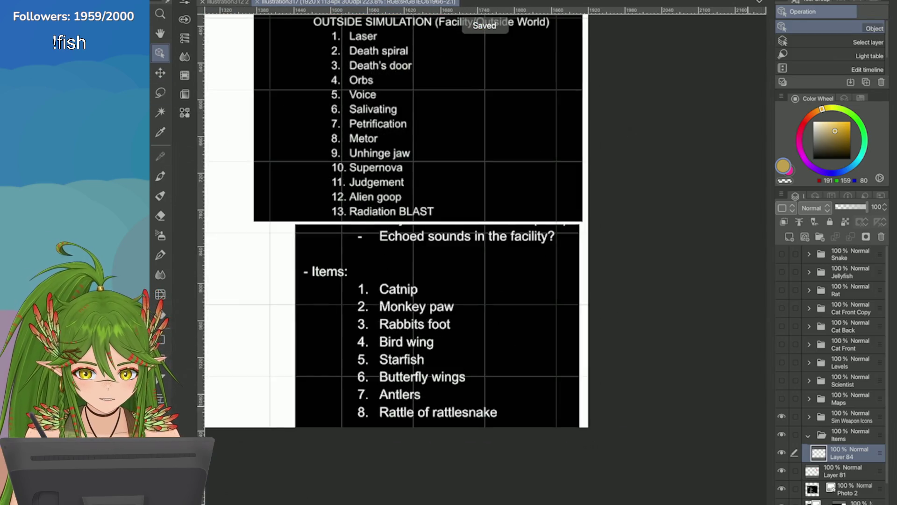
{"action": "left_click", "coordinate": [842, 471]}
{"action": "left_click", "coordinate": [805, 121]}
{"action": "left_click", "coordinate": [850, 121]}
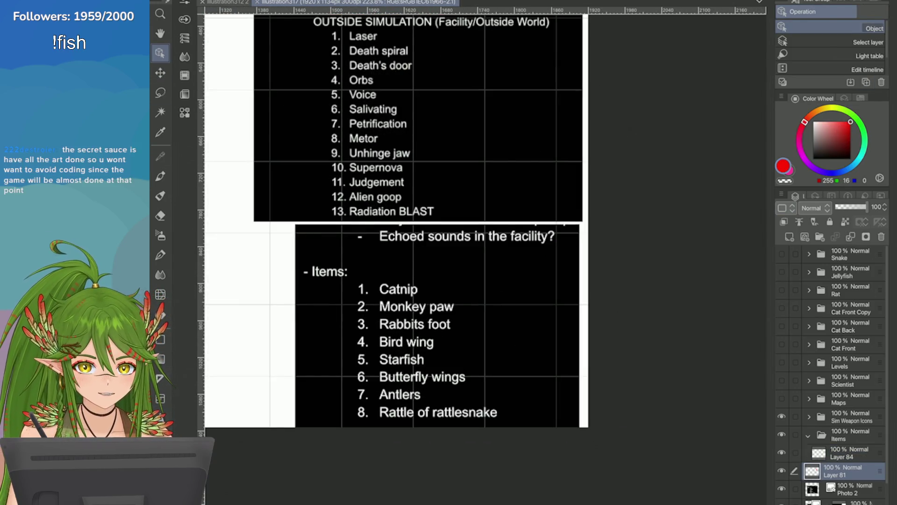
Strike out 'Catnip' in the Items list with a red pen line and save again
{"action": "left_click", "coordinate": [160, 156]}
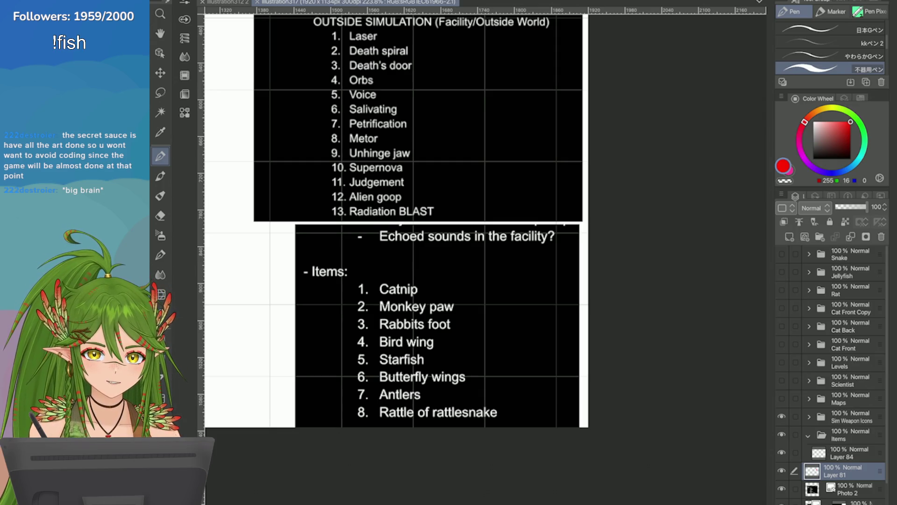
{"action": "left_click_drag", "start_coordinate": [369, 290], "coordinate": [425, 294]}
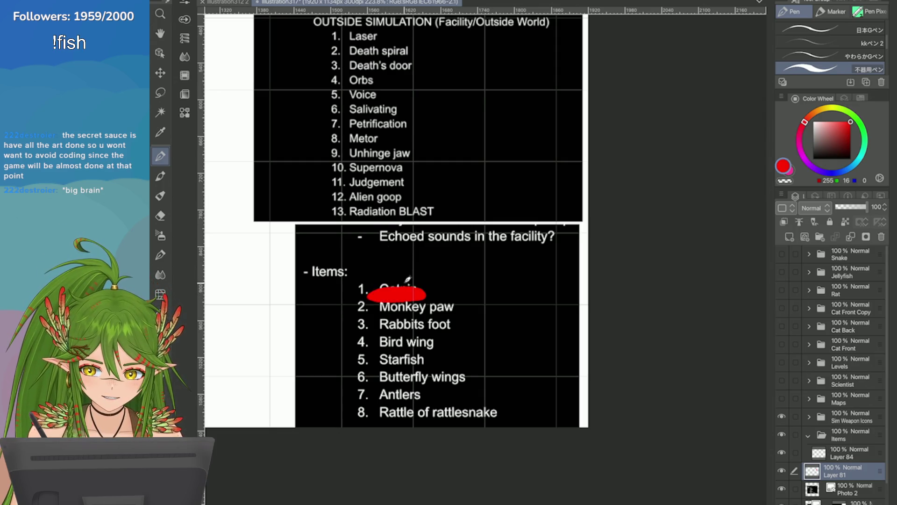
{"action": "scroll", "coordinate": [663, 251], "scroll_direction": "down", "scroll_amount": 8}
{"action": "scroll", "coordinate": [665, 192], "scroll_direction": "up", "scroll_amount": 6}
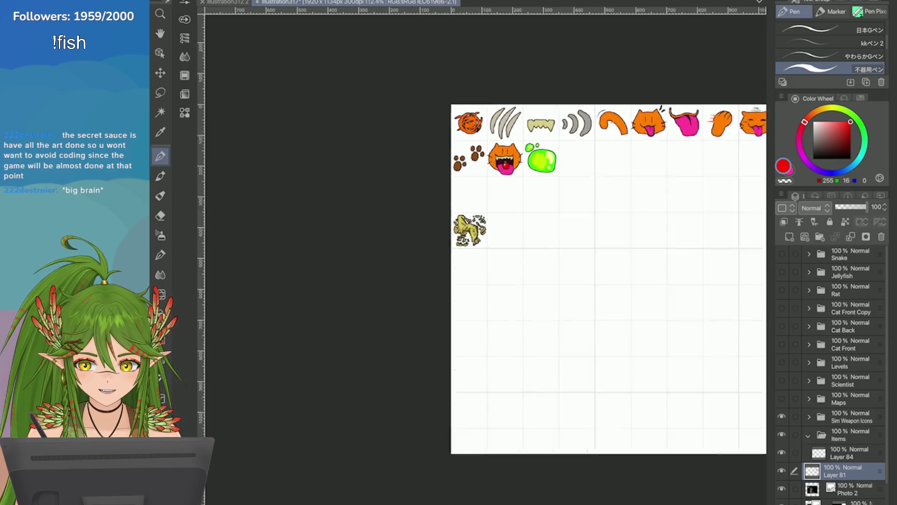
{"action": "key", "text": "ctrl+s"}
Add a new raster layer above Layer 84 in the Items folder
{"action": "scroll", "coordinate": [589, 294], "scroll_direction": "down", "scroll_amount": 1}
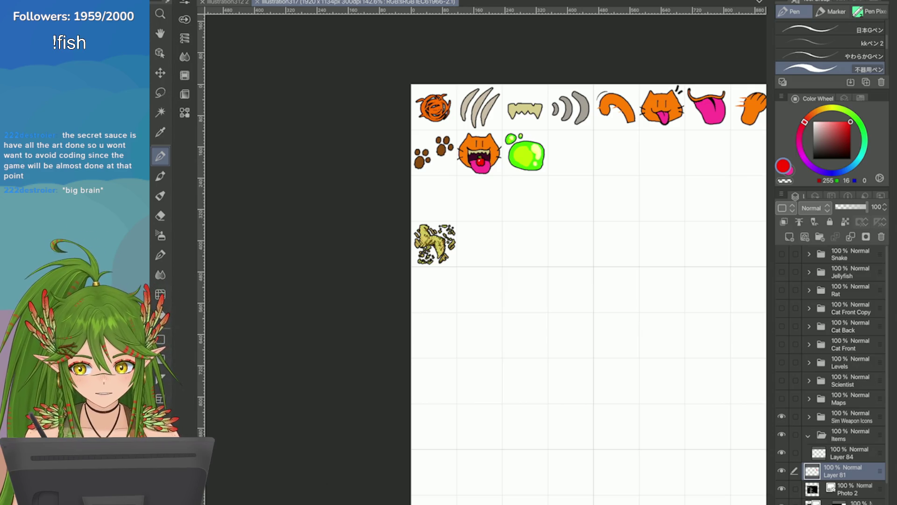
{"action": "scroll", "coordinate": [460, 266], "scroll_direction": "up", "scroll_amount": 2}
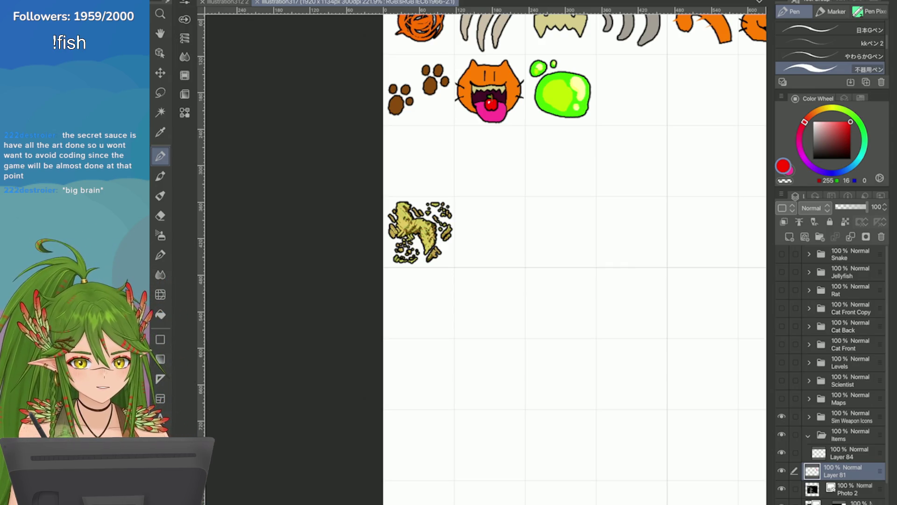
{"action": "left_click", "coordinate": [841, 452]}
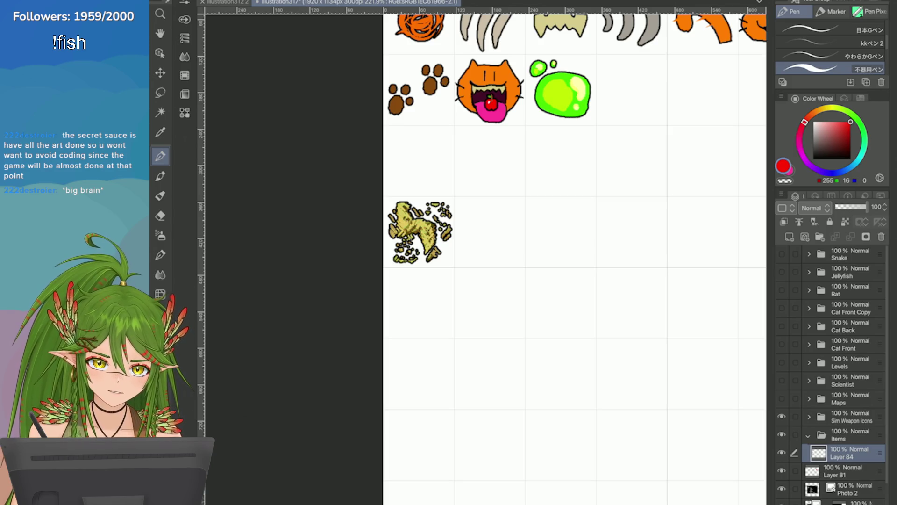
{"action": "left_click", "coordinate": [790, 237]}
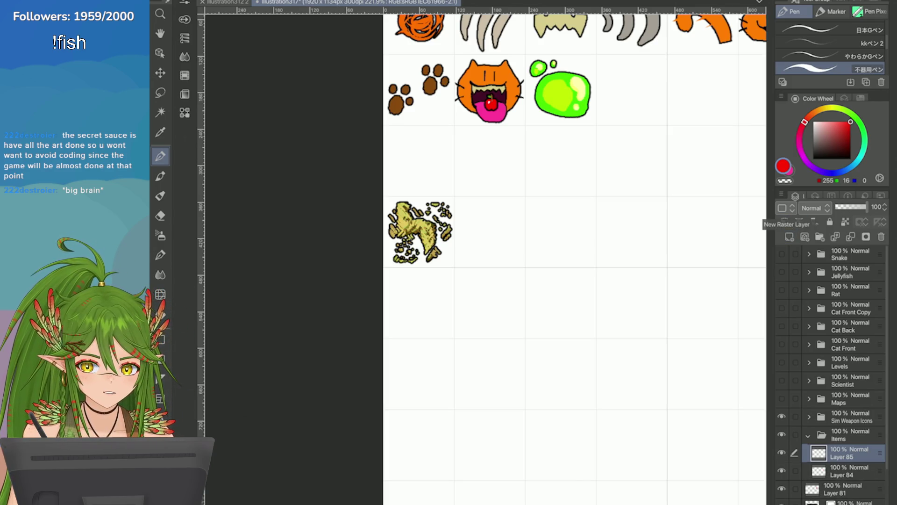
Give the new layer a black border edge effect in Layer Properties
{"action": "left_click", "coordinate": [844, 98]}
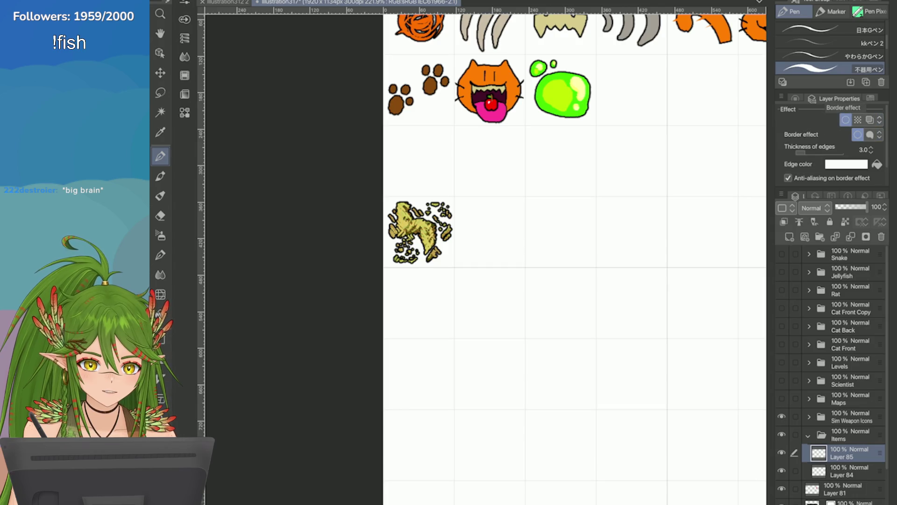
{"action": "left_click", "coordinate": [847, 163]}
{"action": "left_click", "coordinate": [220, 436]}
{"action": "left_click", "coordinate": [471, 278]}
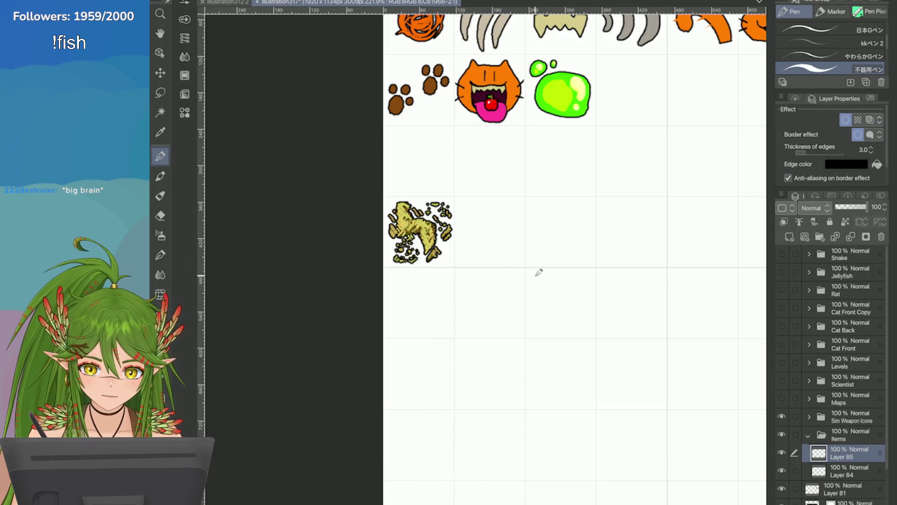
{"action": "left_click", "coordinate": [795, 98]}
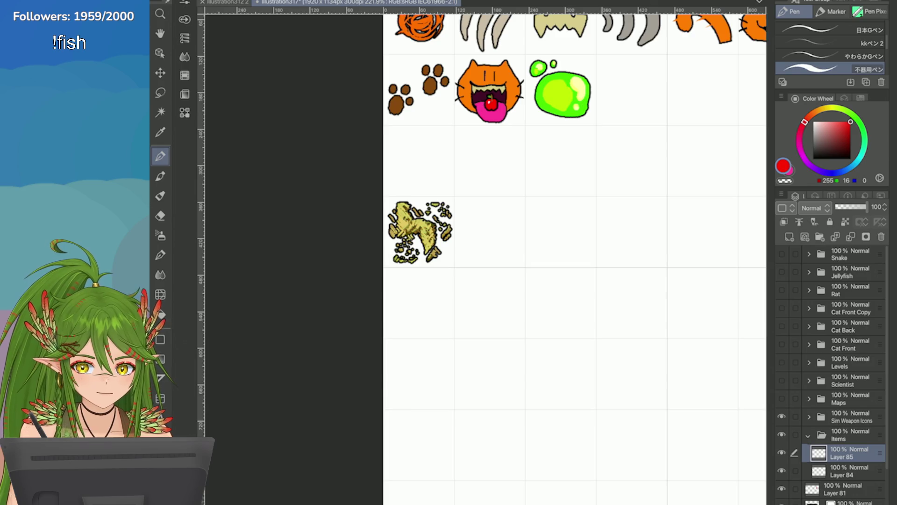
{"action": "key", "text": "ctrl+minus"}
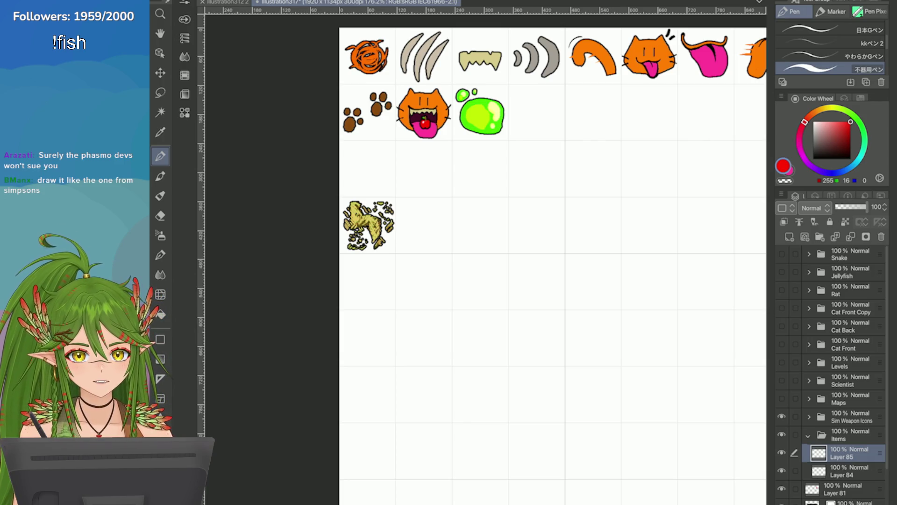
Review the full sheet and item lists, switch to the Eraser, and zoom in on the icon grid
{"action": "scroll", "coordinate": [552, 262], "scroll_direction": "down", "scroll_amount": 5}
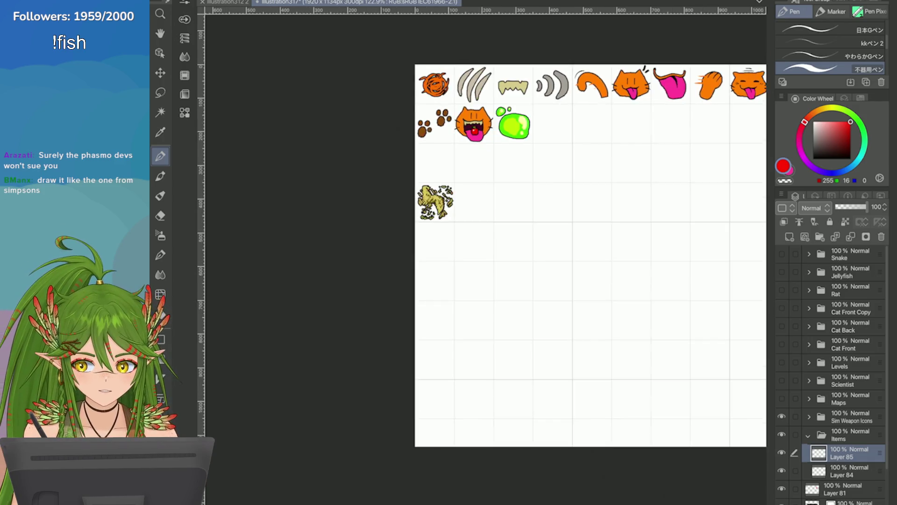
{"action": "scroll", "coordinate": [757, 238], "scroll_direction": "up", "scroll_amount": 2}
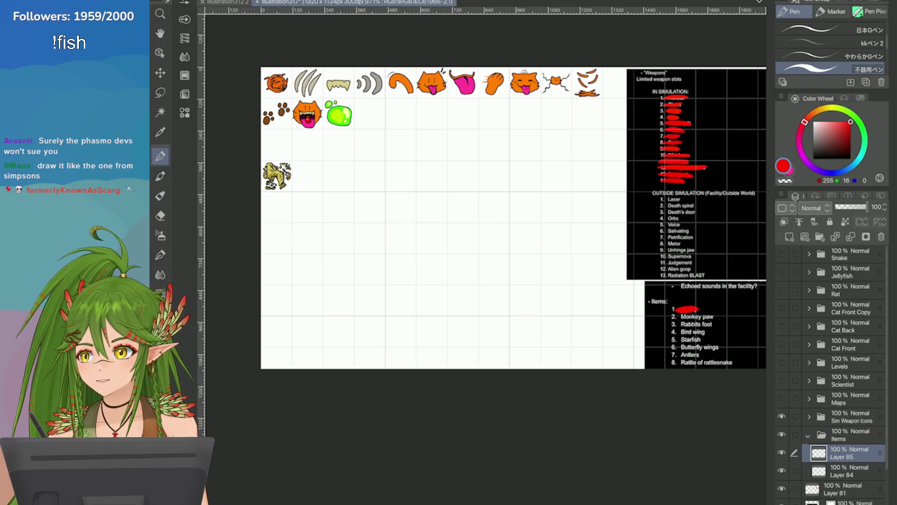
{"action": "key", "text": "e"}
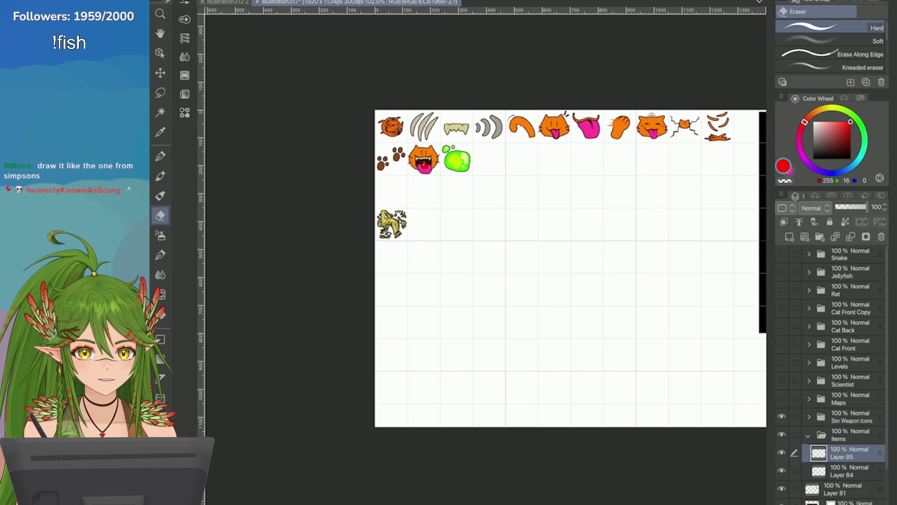
{"action": "key", "text": "ctrl+plus"}
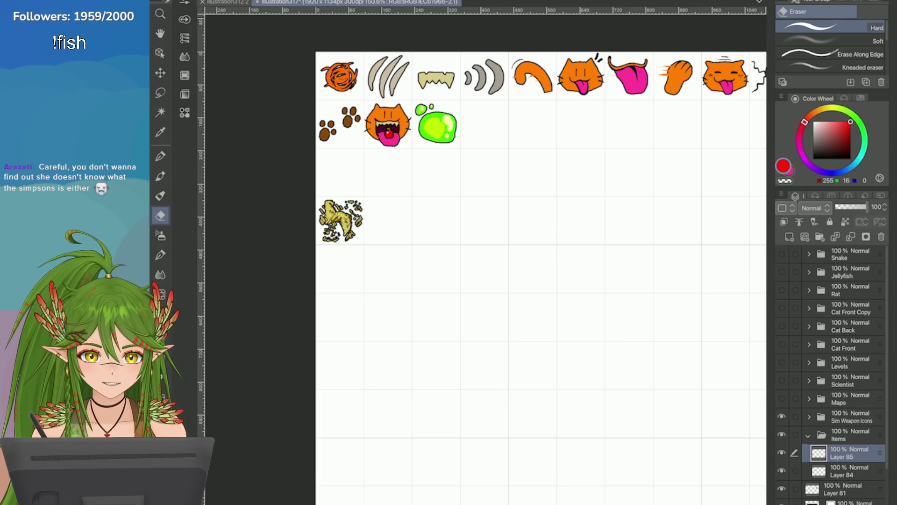
{"action": "scroll", "coordinate": [342, 210], "scroll_direction": "up", "scroll_amount": 5}
Pick a slightly dark bluish grey on the Color Wheel and switch to the Pen
{"action": "left_click_drag", "start_coordinate": [832, 141], "coordinate": [816, 137]}
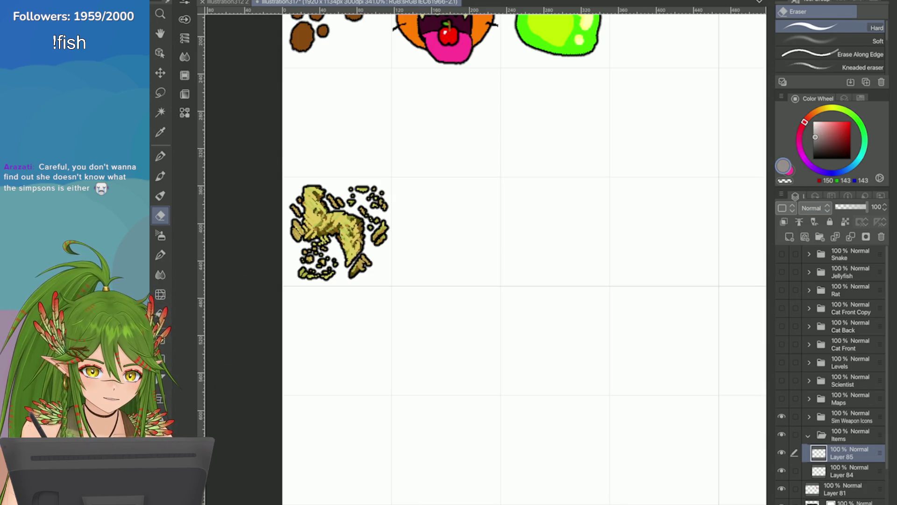
{"action": "left_click", "coordinate": [839, 173]}
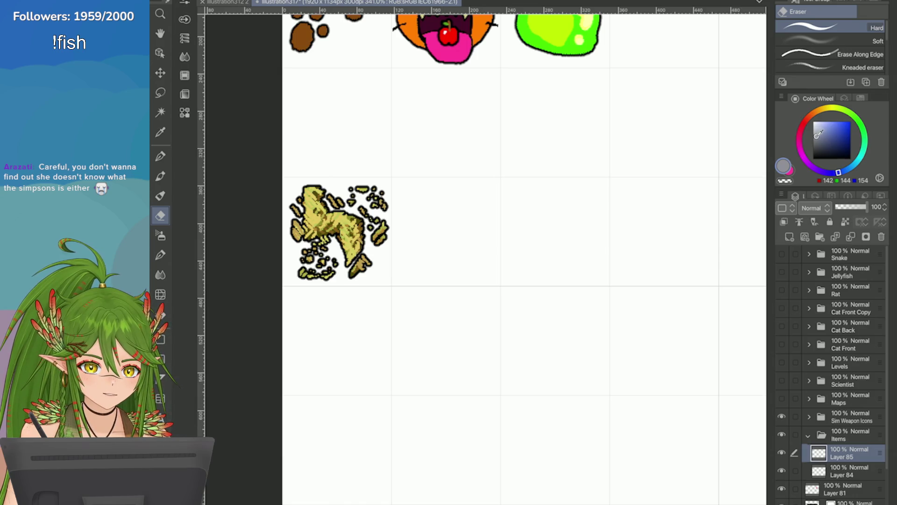
{"action": "left_click", "coordinate": [818, 135]}
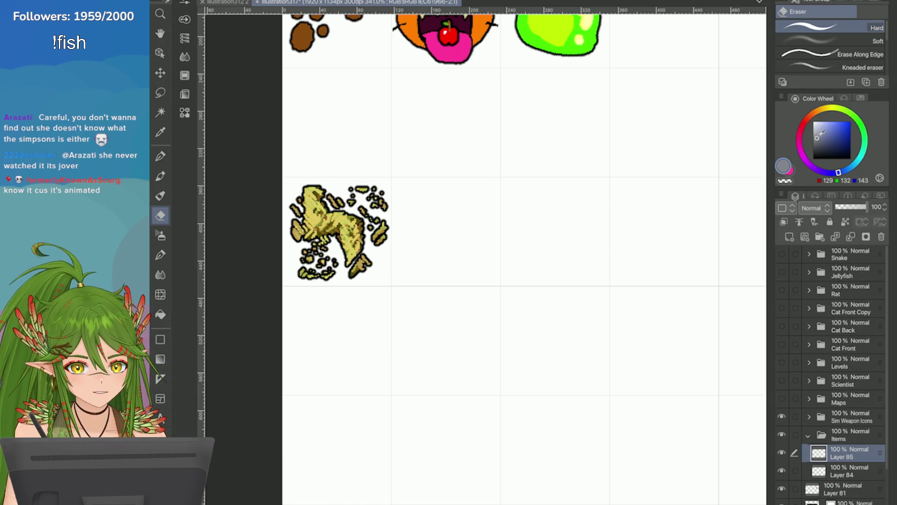
{"action": "scroll", "coordinate": [736, 203], "scroll_direction": "up", "scroll_amount": 2}
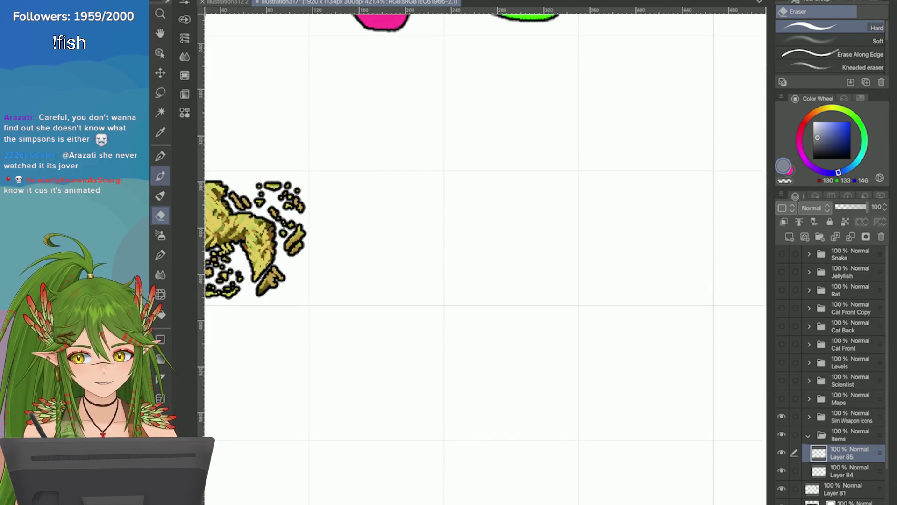
{"action": "key", "text": "p"}
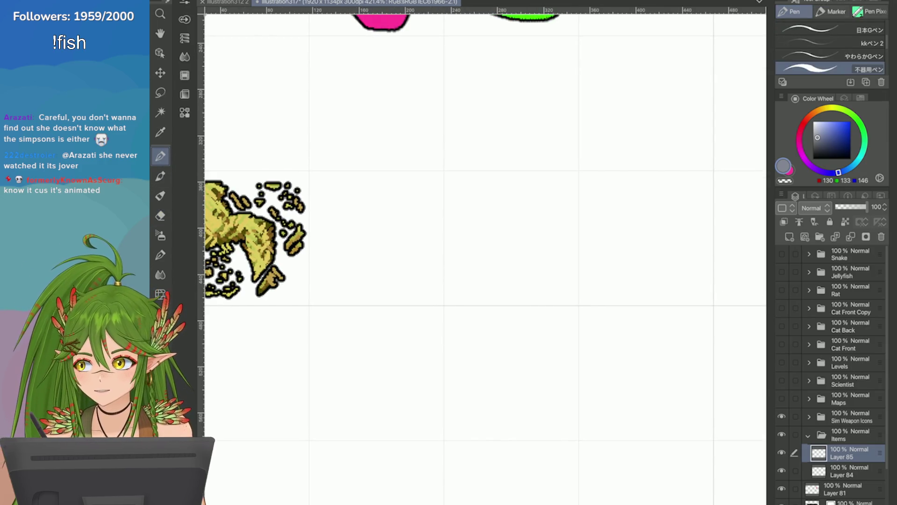
Draw a solid grey oval paw base with a thin finger rising from it
{"action": "mouse_move", "coordinate": [388, 243]}
{"action": "left_mouse_down"}
{"action": "mouse_move", "coordinate": [417, 236]}
{"action": "mouse_move", "coordinate": [407, 269]}
{"action": "left_mouse_up"}
{"action": "key", "text": "ctrl+z"}
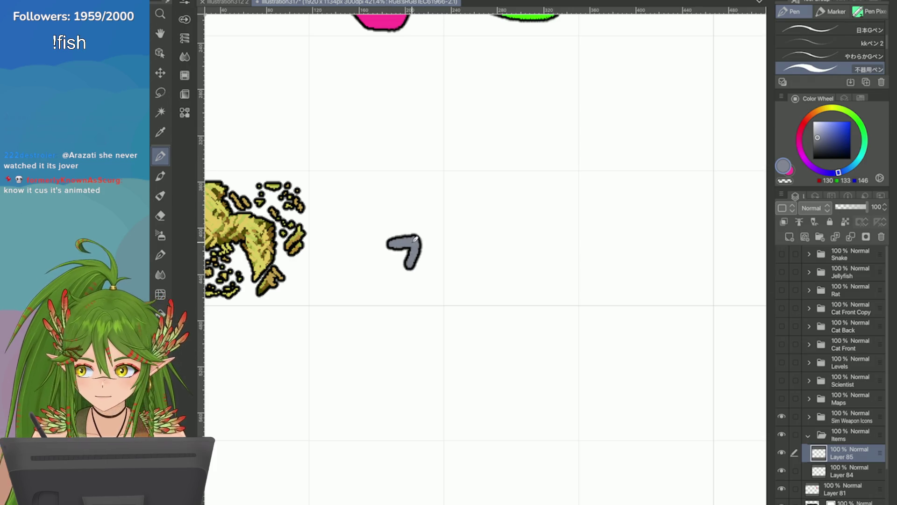
{"action": "key", "text": "ctrl+z"}
{"action": "key", "text": "ctrl+z"}
{"action": "mouse_move", "coordinate": [414, 235]}
{"action": "left_mouse_down"}
{"action": "mouse_move", "coordinate": [397, 236]}
{"action": "mouse_move", "coordinate": [427, 241]}
{"action": "mouse_move", "coordinate": [405, 273]}
{"action": "left_mouse_up"}
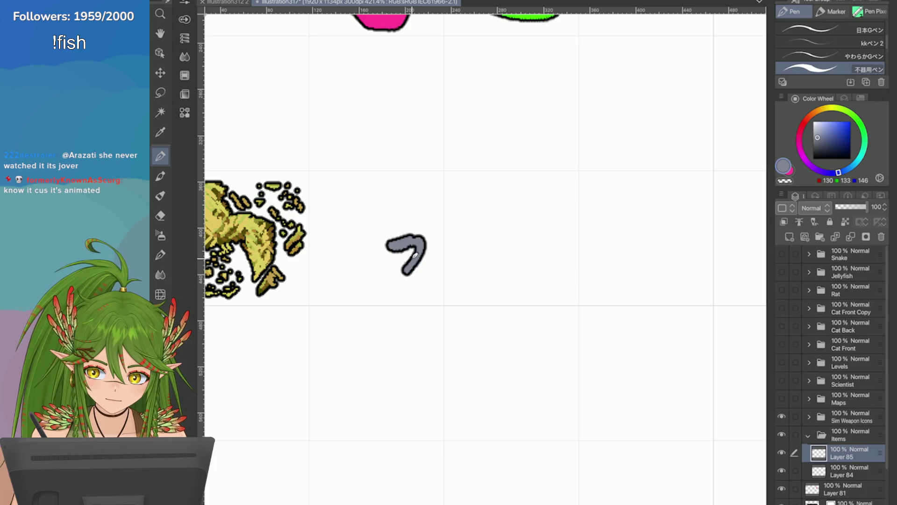
{"action": "left_click_drag", "start_coordinate": [414, 255], "coordinate": [404, 270]}
{"action": "left_click_drag", "start_coordinate": [404, 219], "coordinate": [407, 236]}
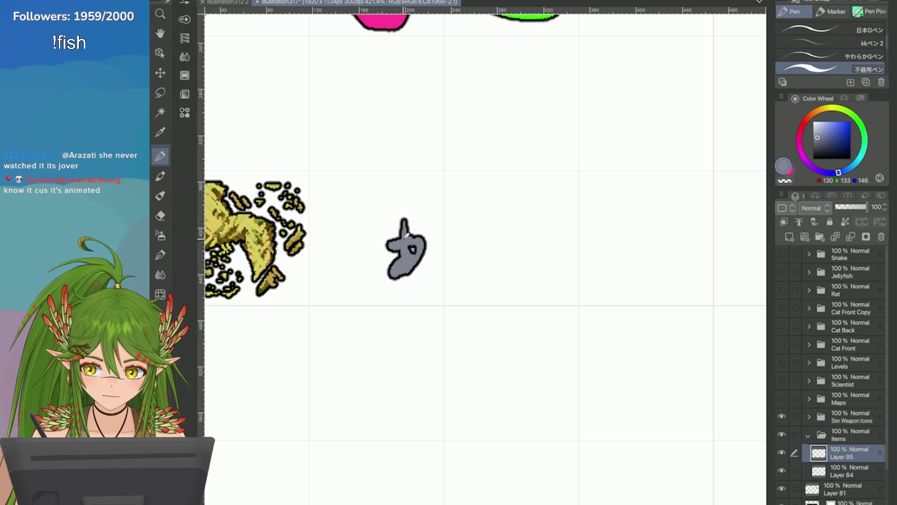
Move the paw shape down and left, then redraw a long upward finger
{"action": "key", "text": "ctrl+t"}
{"action": "mouse_move", "coordinate": [399, 271]}
{"action": "left_mouse_down"}
{"action": "mouse_move", "coordinate": [383, 287]}
{"action": "mouse_move", "coordinate": [392, 290]}
{"action": "left_mouse_up"}
{"action": "left_click", "coordinate": [423, 328]}
{"action": "mouse_move", "coordinate": [395, 243]}
{"action": "left_mouse_down"}
{"action": "mouse_move", "coordinate": [405, 200]}
{"action": "mouse_move", "coordinate": [405, 191]}
{"action": "mouse_move", "coordinate": [402, 214]}
{"action": "mouse_move", "coordinate": [397, 186]}
{"action": "mouse_move", "coordinate": [398, 219]}
{"action": "left_mouse_up"}
{"action": "key", "text": "ctrl+z"}
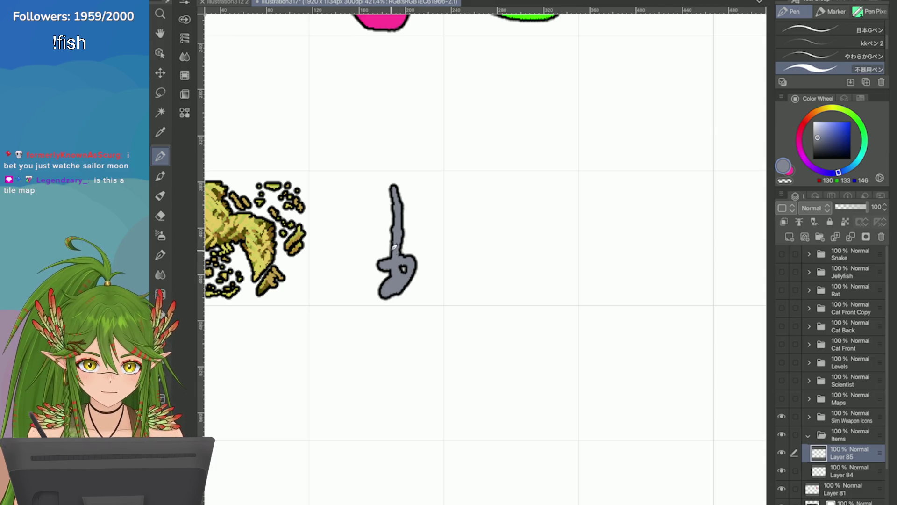
{"action": "scroll", "coordinate": [632, 192], "scroll_direction": "down", "scroll_amount": 5}
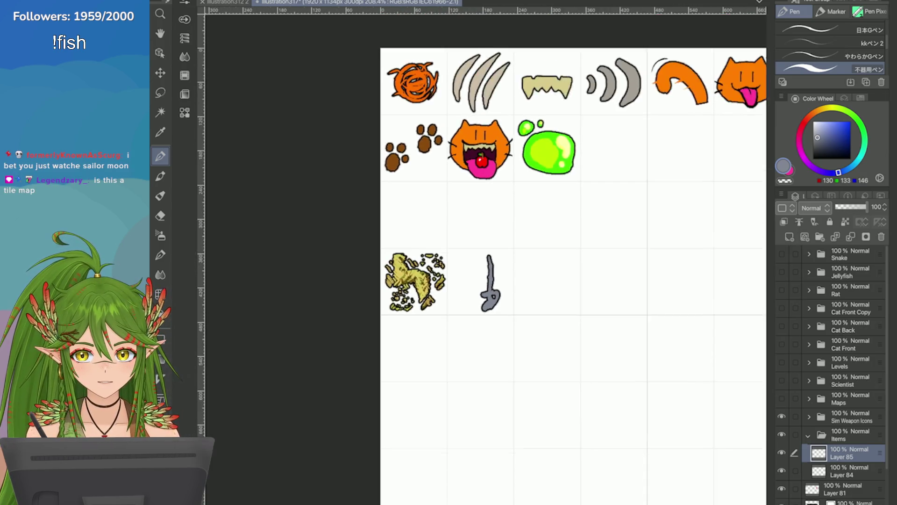
Add a small bump beside the finger and try several left-prong strokes, undoing them
{"action": "scroll", "coordinate": [632, 192], "scroll_direction": "down", "scroll_amount": 3}
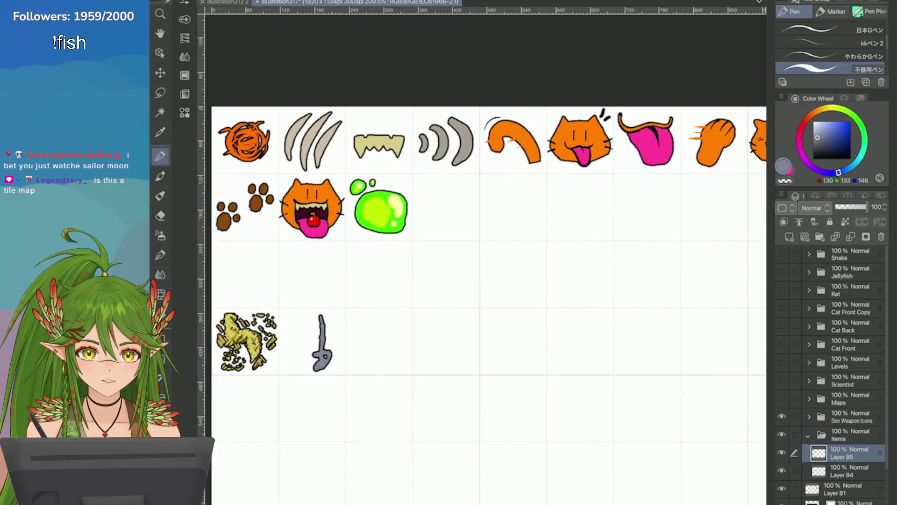
{"action": "scroll", "coordinate": [451, 324], "scroll_direction": "up", "scroll_amount": 6}
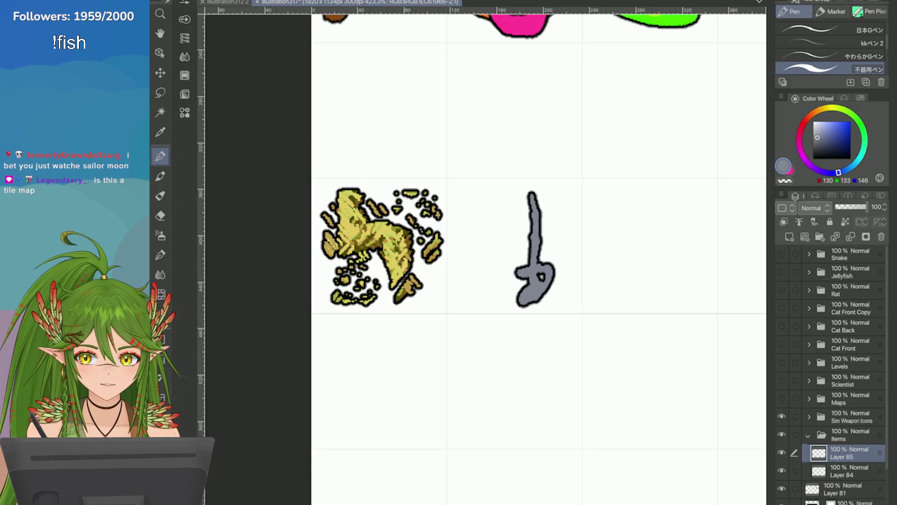
{"action": "left_click_drag", "start_coordinate": [537, 254], "coordinate": [514, 255]}
{"action": "scroll", "coordinate": [505, 237], "scroll_direction": "up", "scroll_amount": 2}
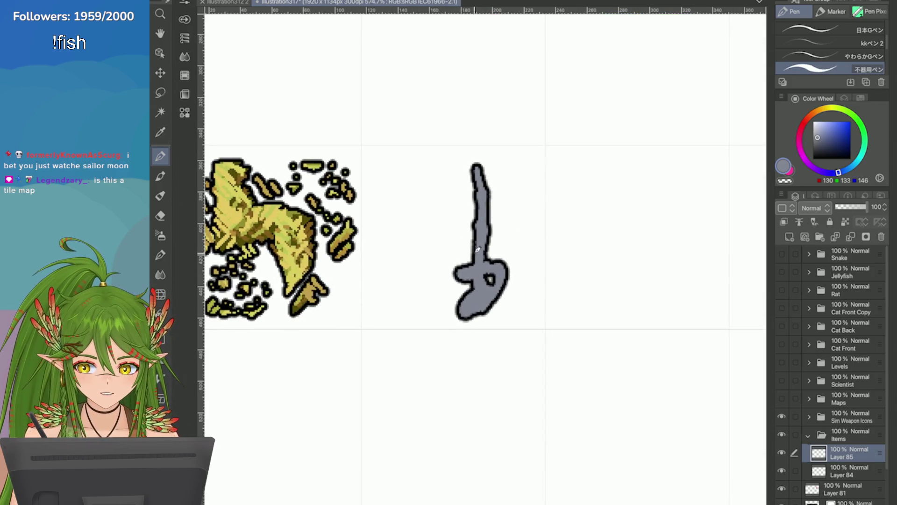
{"action": "mouse_move", "coordinate": [446, 256]}
{"action": "left_mouse_down"}
{"action": "mouse_move", "coordinate": [478, 250]}
{"action": "mouse_move", "coordinate": [465, 243]}
{"action": "mouse_move", "coordinate": [465, 190]}
{"action": "mouse_move", "coordinate": [474, 191]}
{"action": "left_mouse_up"}
{"action": "key", "text": "ctrl+z"}
{"action": "mouse_move", "coordinate": [463, 257]}
{"action": "left_mouse_down"}
{"action": "mouse_move", "coordinate": [459, 182]}
{"action": "mouse_move", "coordinate": [447, 187]}
{"action": "left_mouse_up"}
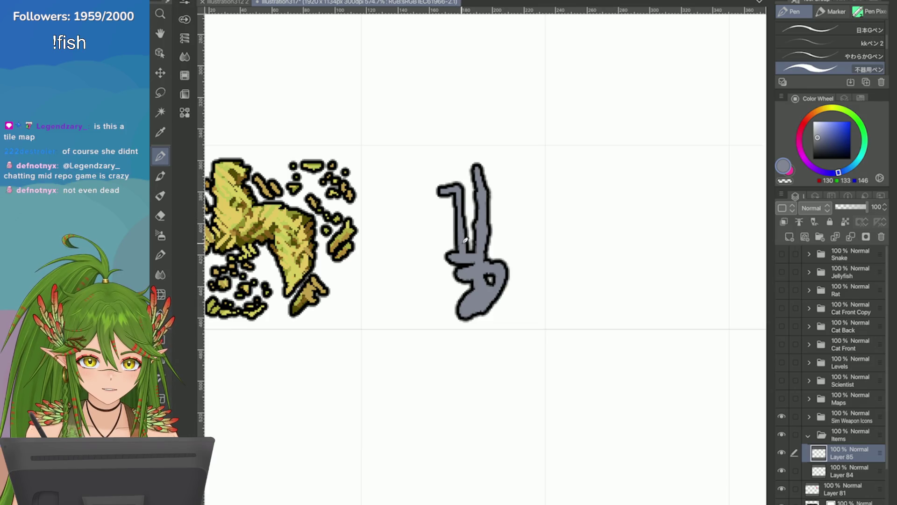
{"action": "key", "text": "ctrl+z"}
{"action": "mouse_move", "coordinate": [466, 252]}
{"action": "left_mouse_down"}
{"action": "mouse_move", "coordinate": [462, 186]}
{"action": "mouse_move", "coordinate": [445, 181]}
{"action": "left_mouse_up"}
{"action": "key", "text": "ctrl+z"}
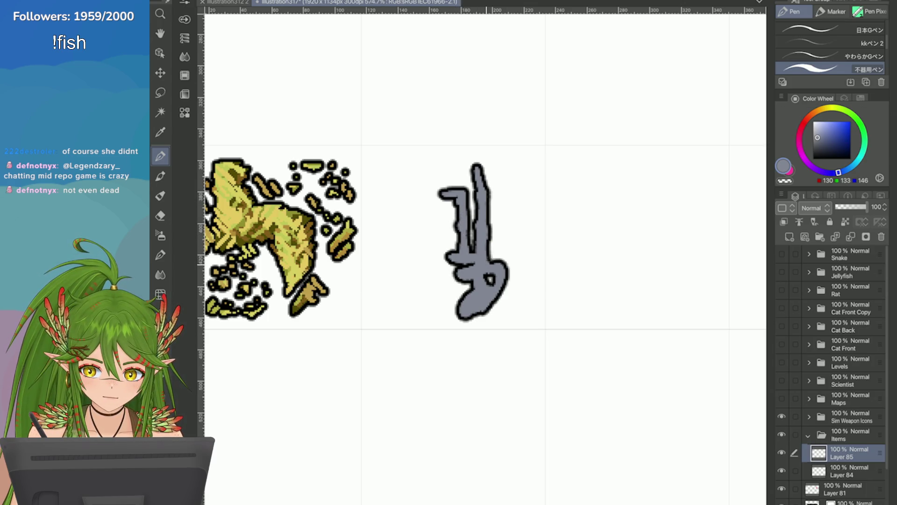
{"action": "scroll", "coordinate": [497, 264], "scroll_direction": "down", "scroll_amount": 3}
{"action": "scroll", "coordinate": [434, 194], "scroll_direction": "up", "scroll_amount": 3}
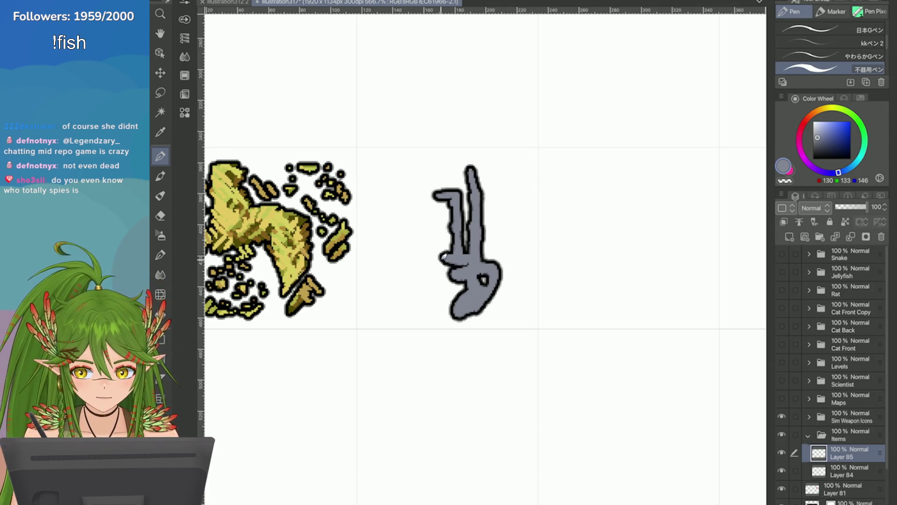
Reshape the paw's lower-left bulge and erase part of its left edge with transparent colour
{"action": "left_click_drag", "start_coordinate": [440, 258], "coordinate": [475, 266]}
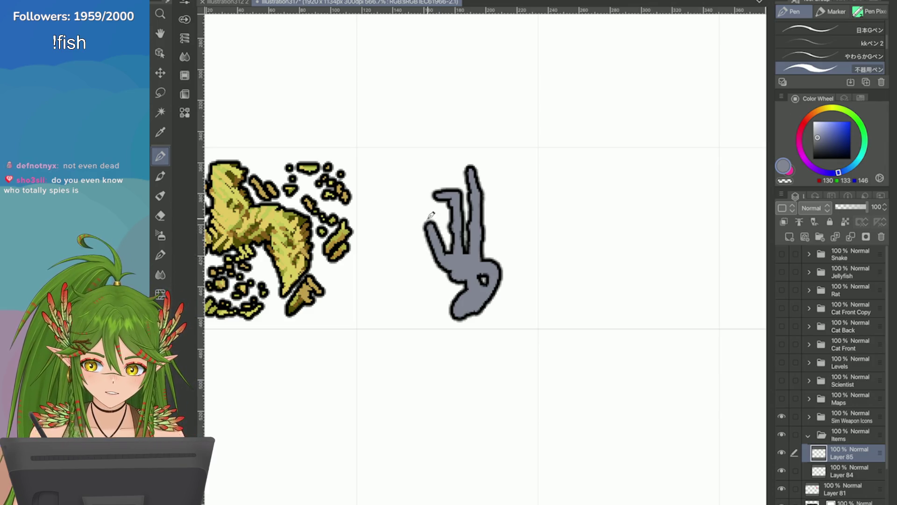
{"action": "key", "text": "c"}
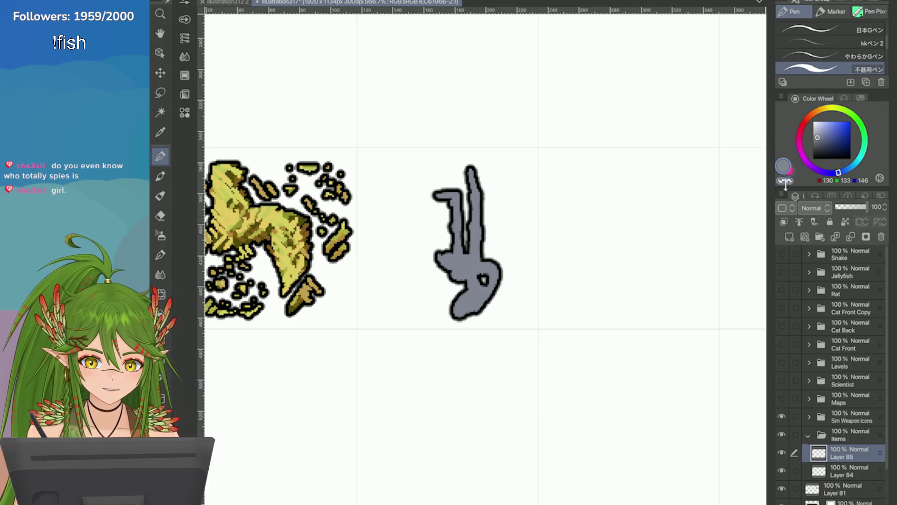
{"action": "mouse_move", "coordinate": [445, 248]}
{"action": "left_mouse_down"}
{"action": "mouse_move", "coordinate": [439, 264]}
{"action": "mouse_move", "coordinate": [425, 206]}
{"action": "left_mouse_up"}
{"action": "key", "text": "c"}
Draw a bent grey limb reaching up-left from the paw body after several retries
{"action": "key", "text": "ctrl+z"}
{"action": "key", "text": "ctrl+z"}
{"action": "left_click_drag", "start_coordinate": [448, 260], "coordinate": [434, 220]}
{"action": "key", "text": "ctrl+z"}
{"action": "mouse_move", "coordinate": [447, 260]}
{"action": "left_mouse_down"}
{"action": "mouse_move", "coordinate": [417, 241]}
{"action": "mouse_move", "coordinate": [429, 208]}
{"action": "mouse_move", "coordinate": [411, 234]}
{"action": "left_mouse_up"}
{"action": "key", "text": "ctrl+z"}
{"action": "key", "text": "ctrl+z"}
{"action": "mouse_move", "coordinate": [448, 260]}
{"action": "left_mouse_down"}
{"action": "mouse_move", "coordinate": [432, 217]}
{"action": "mouse_move", "coordinate": [411, 231]}
{"action": "left_mouse_up"}
{"action": "key", "text": "ctrl+z"}
{"action": "mouse_move", "coordinate": [448, 260]}
{"action": "left_mouse_down"}
{"action": "mouse_move", "coordinate": [432, 213]}
{"action": "mouse_move", "coordinate": [411, 231]}
{"action": "left_mouse_up"}
{"action": "key", "text": "ctrl+z"}
{"action": "mouse_move", "coordinate": [447, 260]}
{"action": "left_mouse_down"}
{"action": "mouse_move", "coordinate": [431, 213]}
{"action": "mouse_move", "coordinate": [415, 232]}
{"action": "left_mouse_up"}
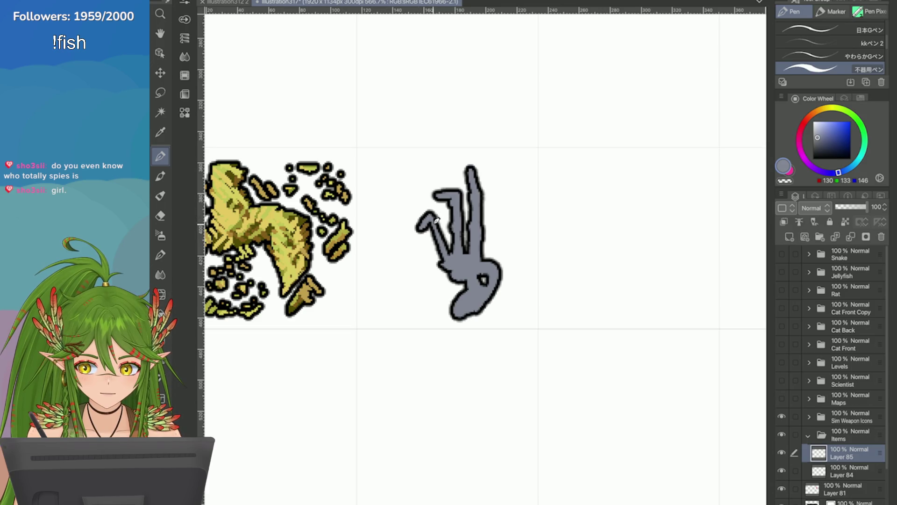
{"action": "scroll", "coordinate": [693, 241], "scroll_direction": "down", "scroll_amount": 2}
{"action": "scroll", "coordinate": [653, 284], "scroll_direction": "up", "scroll_amount": 2}
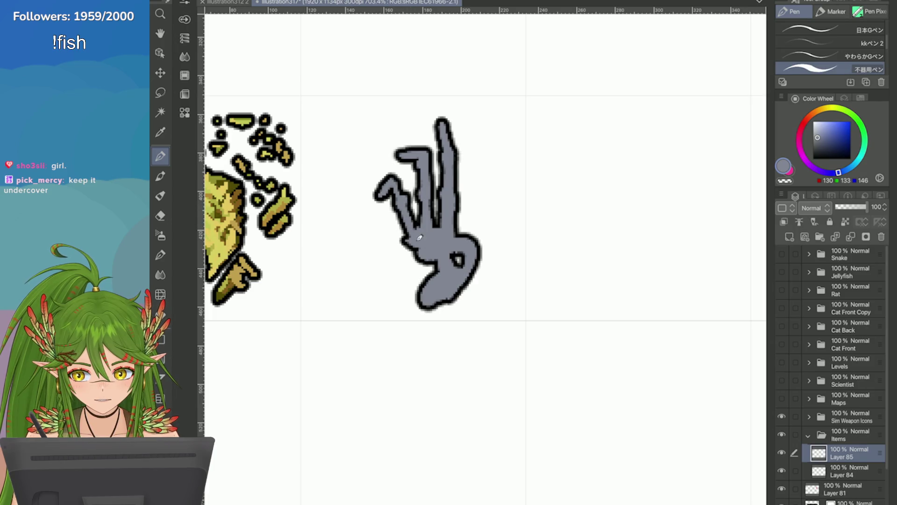
Repaint the left limb's outline and fill, filling a bump on the lower-left arm
{"action": "left_click_drag", "start_coordinate": [407, 208], "coordinate": [407, 229]}
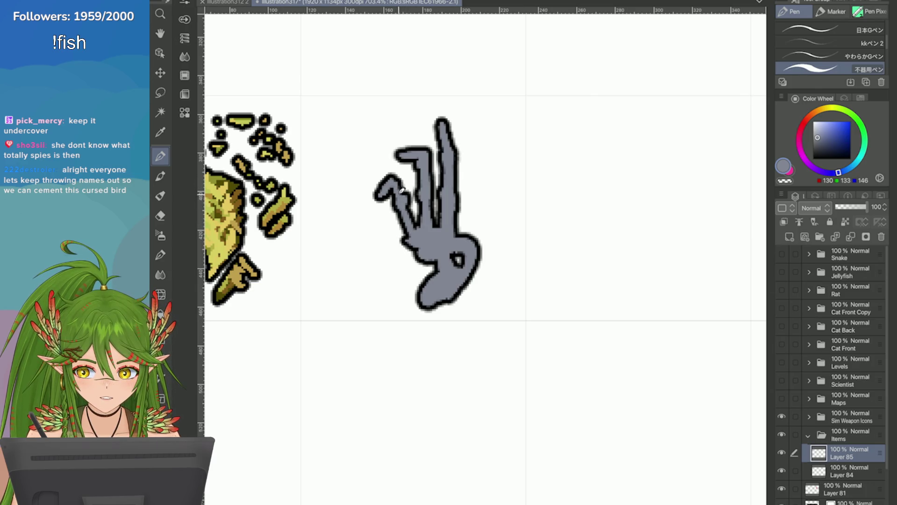
{"action": "mouse_move", "coordinate": [403, 232]}
{"action": "left_mouse_down"}
{"action": "mouse_move", "coordinate": [394, 225]}
{"action": "mouse_move", "coordinate": [408, 231]}
{"action": "left_mouse_up"}
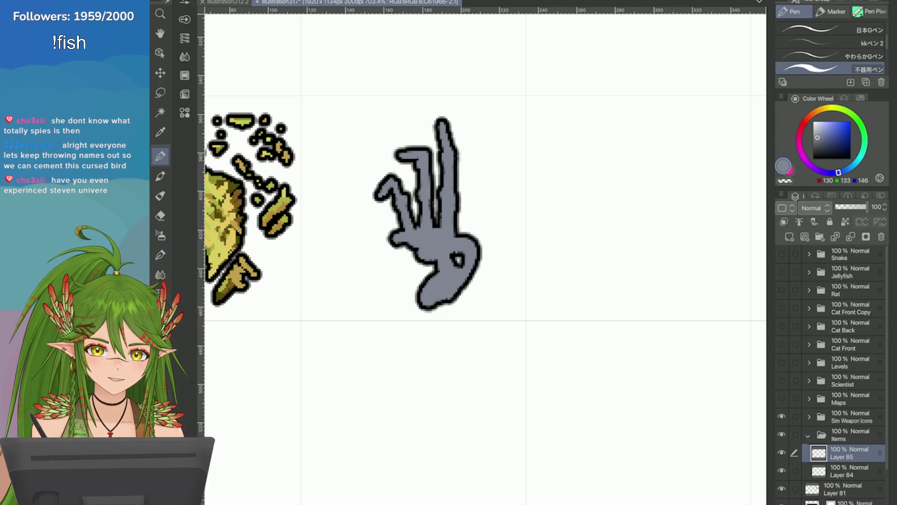
{"action": "mouse_move", "coordinate": [404, 230]}
{"action": "left_mouse_down"}
{"action": "mouse_move", "coordinate": [369, 208]}
{"action": "mouse_move", "coordinate": [374, 243]}
{"action": "mouse_move", "coordinate": [381, 234]}
{"action": "mouse_move", "coordinate": [360, 238]}
{"action": "left_mouse_up"}
{"action": "key", "text": "ctrl+z"}
{"action": "key", "text": "ctrl+z"}
{"action": "key", "text": "ctrl+z"}
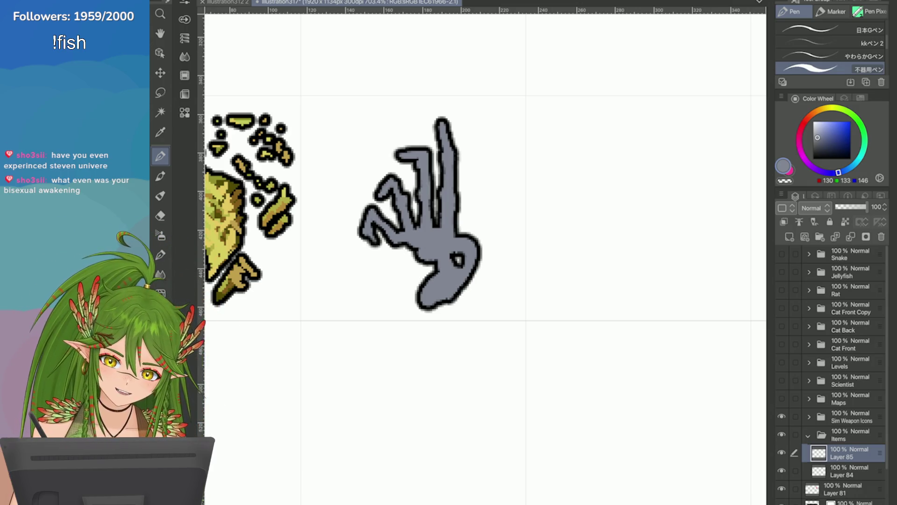
{"action": "mouse_move", "coordinate": [396, 243]}
{"action": "left_mouse_down"}
{"action": "mouse_move", "coordinate": [406, 304]}
{"action": "mouse_move", "coordinate": [418, 309]}
{"action": "left_mouse_up"}
{"action": "key", "text": "ctrl+z"}
{"action": "key", "text": "ctrl+z"}
Shift the hand up-left, redraw its rounded lower body outline and fill the eye black
{"action": "key", "text": "ctrl+t"}
{"action": "mouse_move", "coordinate": [391, 224]}
{"action": "left_mouse_down"}
{"action": "mouse_move", "coordinate": [390, 292]}
{"action": "mouse_move", "coordinate": [421, 248]}
{"action": "mouse_move", "coordinate": [421, 284]}
{"action": "mouse_move", "coordinate": [403, 296]}
{"action": "left_mouse_up"}
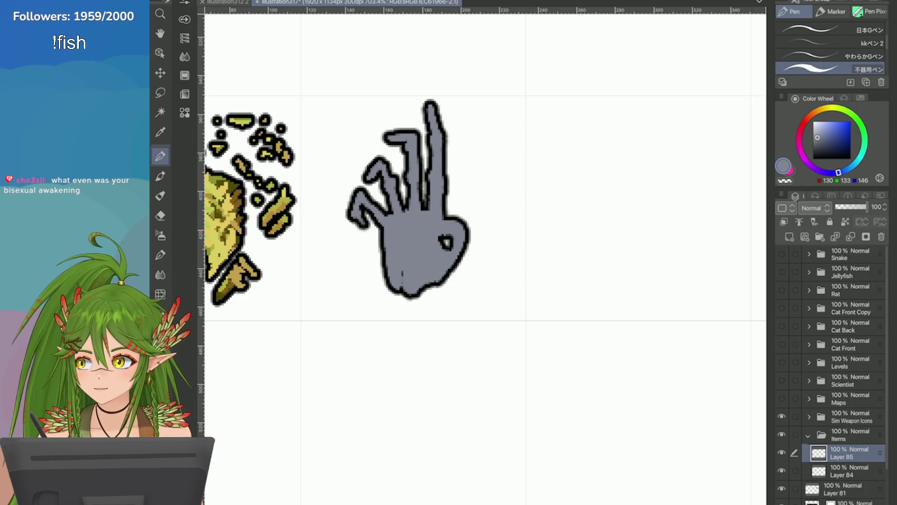
{"action": "mouse_move", "coordinate": [434, 265]}
{"action": "left_mouse_down"}
{"action": "mouse_move", "coordinate": [439, 299]}
{"action": "mouse_move", "coordinate": [458, 271]}
{"action": "mouse_move", "coordinate": [444, 243]}
{"action": "mouse_move", "coordinate": [456, 239]}
{"action": "left_mouse_up"}
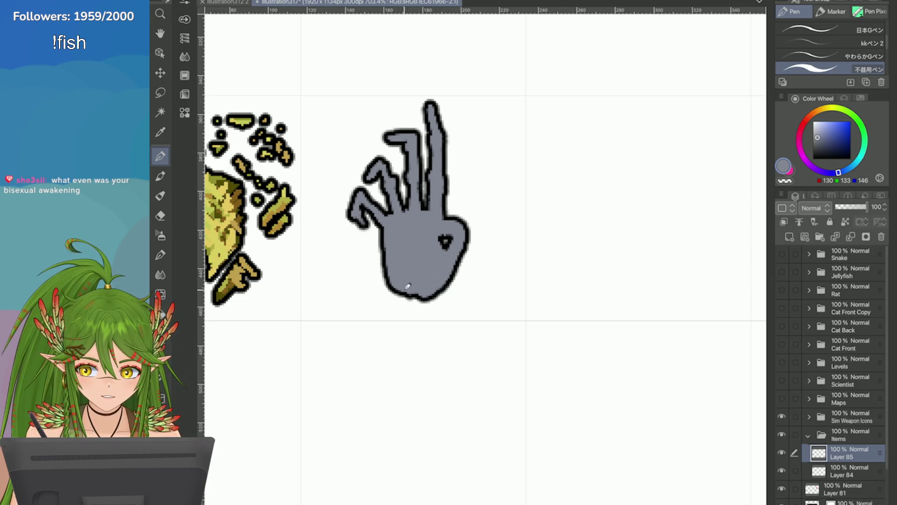
{"action": "scroll", "coordinate": [620, 249], "scroll_direction": "down", "scroll_amount": 3}
{"action": "scroll", "coordinate": [691, 276], "scroll_direction": "up", "scroll_amount": 2}
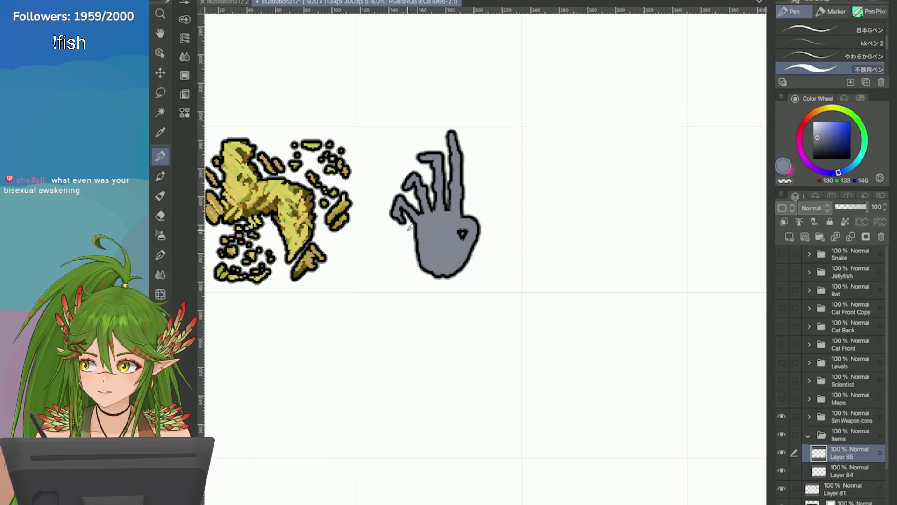
{"action": "left_click_drag", "start_coordinate": [452, 265], "coordinate": [442, 288]}
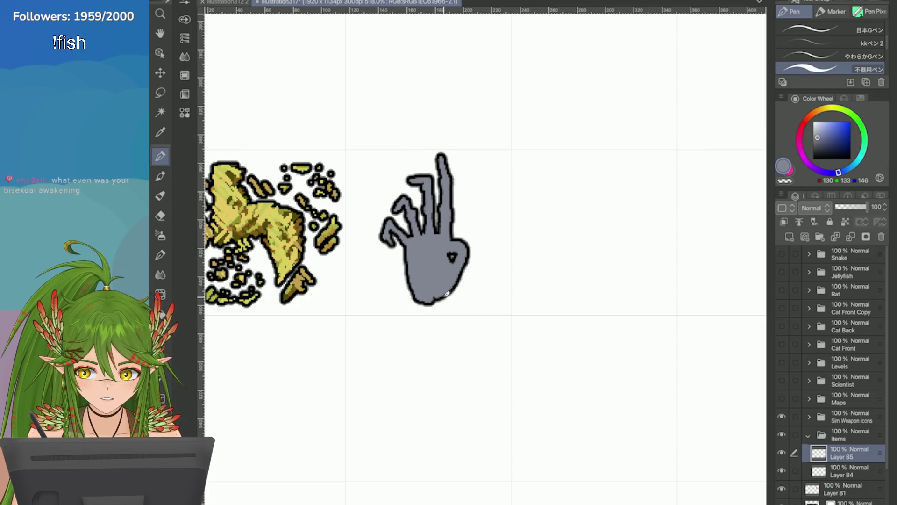
{"action": "scroll", "coordinate": [434, 299], "scroll_direction": "down", "scroll_amount": 3}
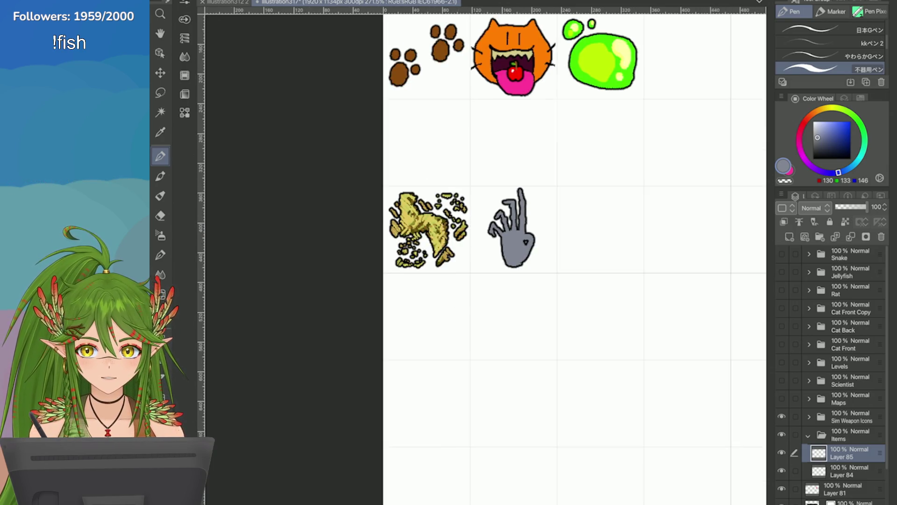
Lasso the tall finger, rotate it slightly clockwise and nudge it right and down
{"action": "scroll", "coordinate": [565, 239], "scroll_direction": "up", "scroll_amount": 4}
{"action": "key", "text": "m"}
{"action": "mouse_move", "coordinate": [428, 216]}
{"action": "left_mouse_down"}
{"action": "mouse_move", "coordinate": [457, 85]}
{"action": "mouse_move", "coordinate": [422, 104]}
{"action": "mouse_move", "coordinate": [429, 192]}
{"action": "left_mouse_up"}
{"action": "left_click", "coordinate": [474, 237]}
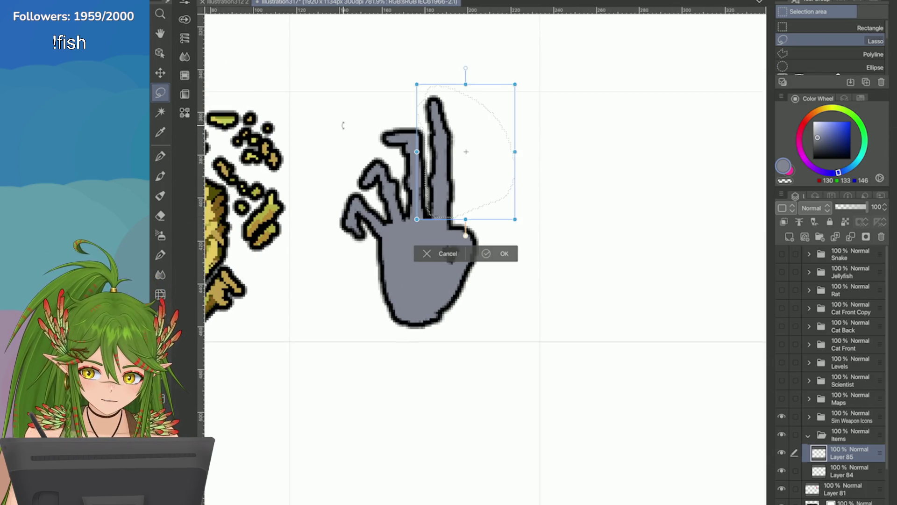
{"action": "left_click_drag", "start_coordinate": [343, 125], "coordinate": [348, 109]}
{"action": "left_click_drag", "start_coordinate": [442, 179], "coordinate": [445, 198]}
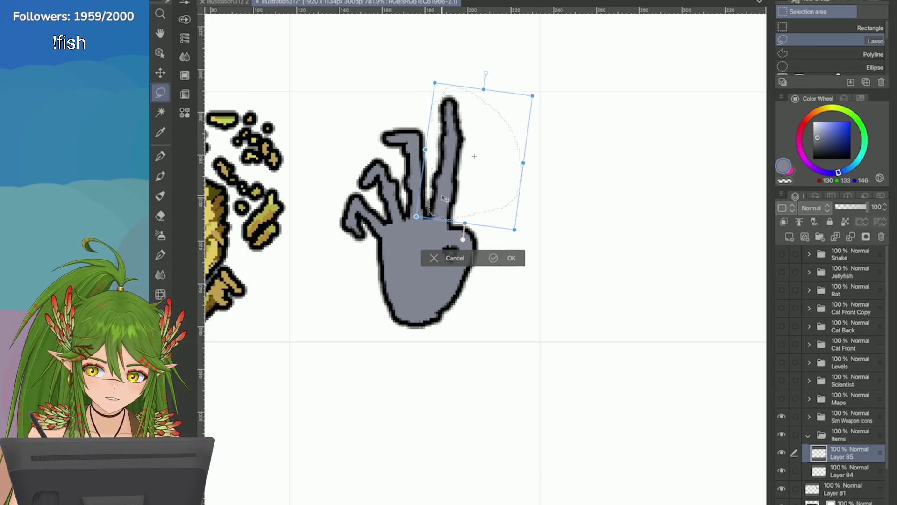
{"action": "key", "text": "Return"}
{"action": "key", "text": "ctrl+d"}
Outline the top of the sideways finger with the Pen and save the file
{"action": "scroll", "coordinate": [486, 257], "scroll_direction": "down", "scroll_amount": 3}
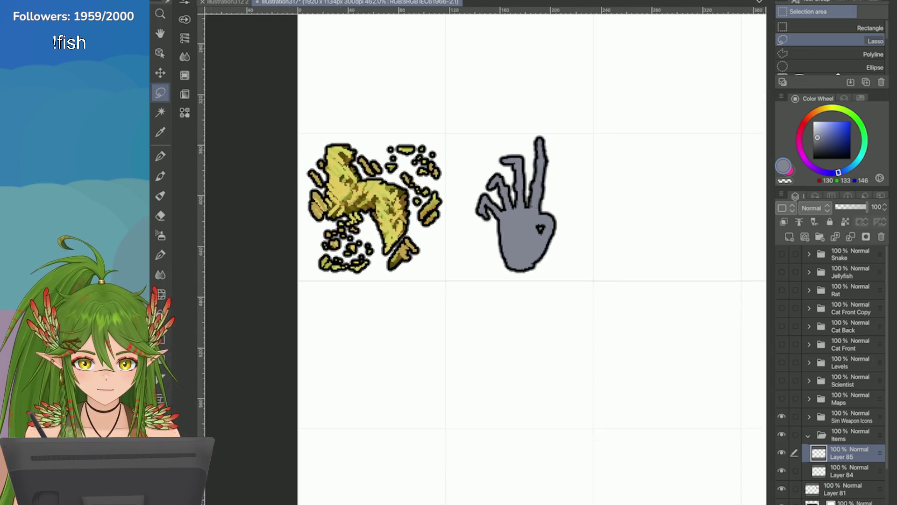
{"action": "scroll", "coordinate": [486, 257], "scroll_direction": "up", "scroll_amount": 3}
{"action": "key", "text": "p"}
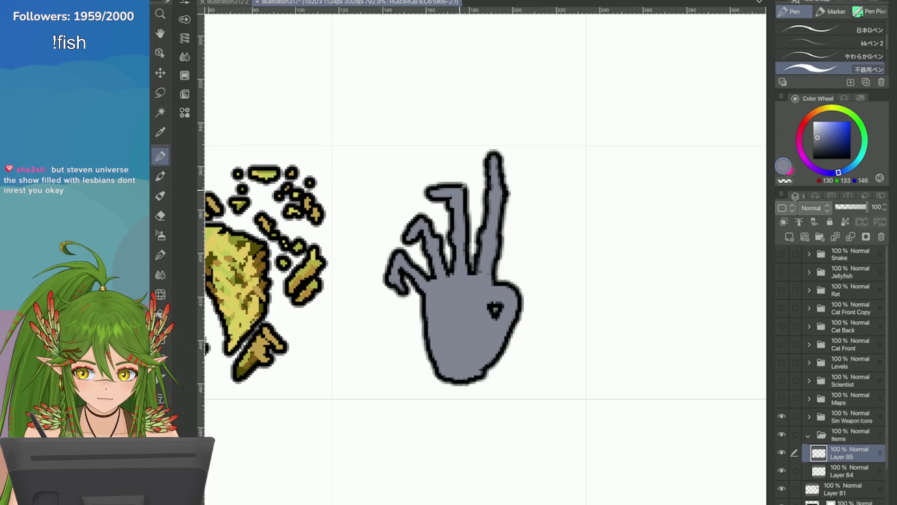
{"action": "left_click_drag", "start_coordinate": [464, 191], "coordinate": [461, 182]}
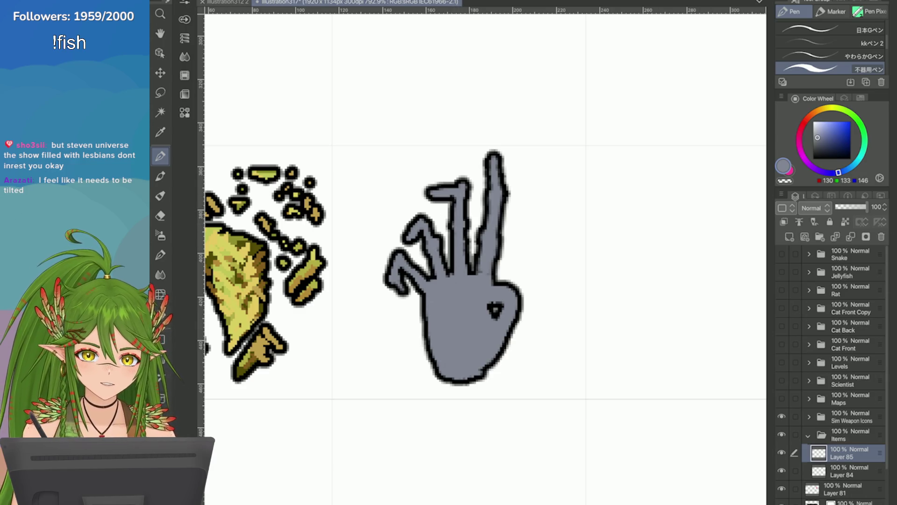
{"action": "key", "text": "ctrl+s"}
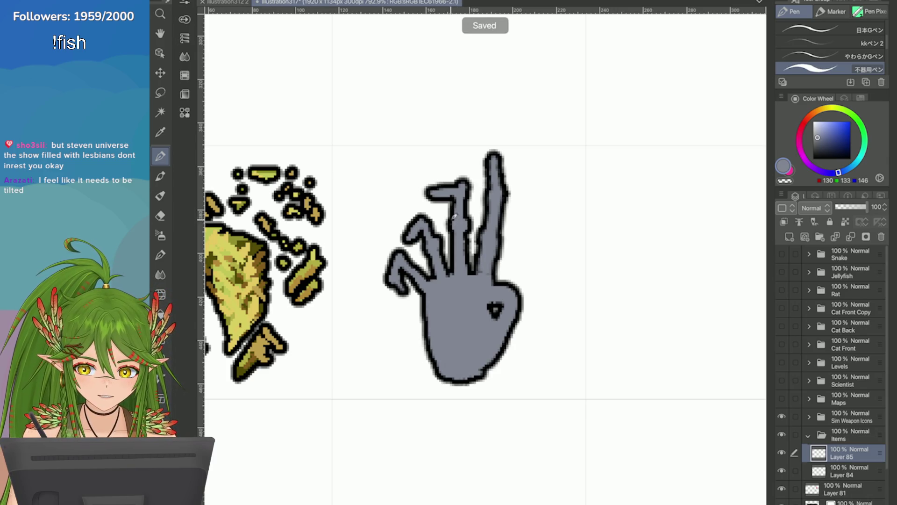
Outline the middle finger's left edge and rotate the whole grey hand
{"action": "left_click_drag", "start_coordinate": [452, 235], "coordinate": [449, 214]}
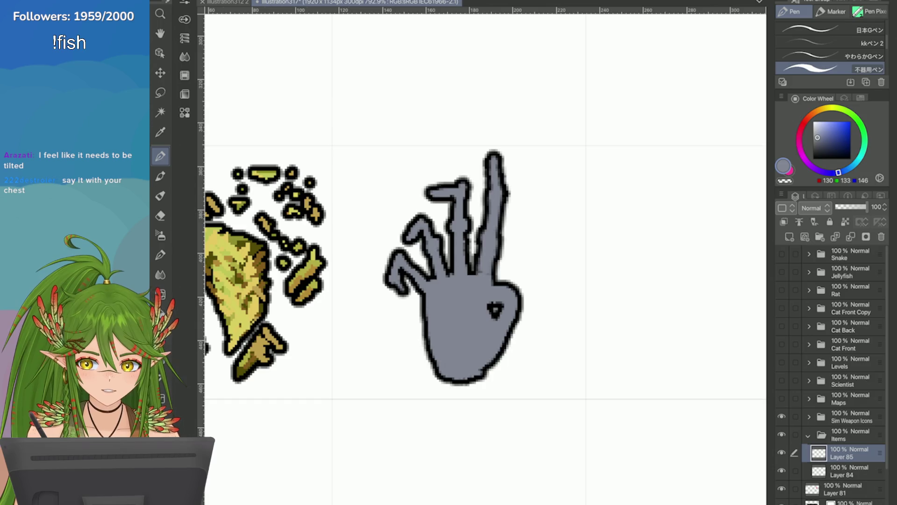
{"action": "key", "text": "ctrl+t"}
{"action": "left_click_drag", "start_coordinate": [387, 161], "coordinate": [407, 154]}
{"action": "key", "text": "Return"}
{"action": "scroll", "coordinate": [486, 253], "scroll_direction": "down", "scroll_amount": 4}
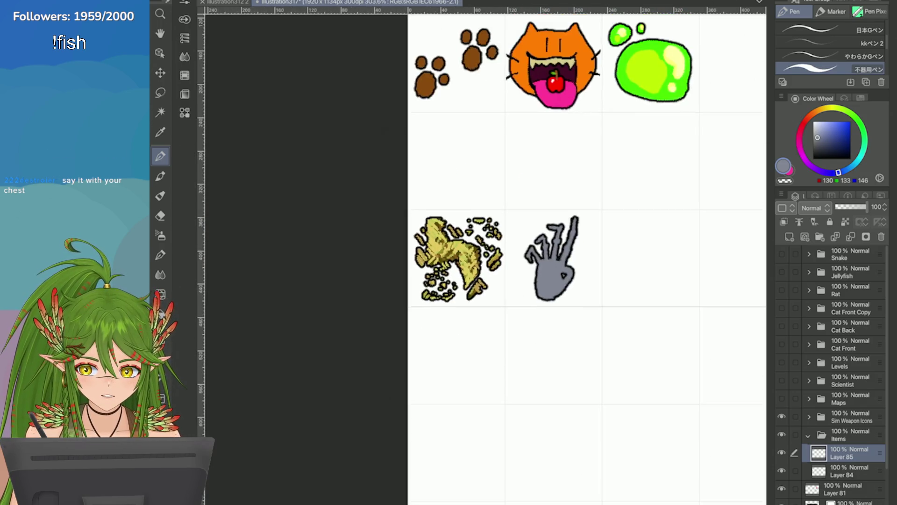
Lower Layer 85's opacity to 26% and add a new vector layer above it
{"action": "scroll", "coordinate": [590, 267], "scroll_direction": "up", "scroll_amount": 4}
{"action": "left_click_drag", "start_coordinate": [866, 206], "coordinate": [843, 207]}
{"action": "left_click", "coordinate": [805, 237]}
{"action": "scroll", "coordinate": [565, 170], "scroll_direction": "up", "scroll_amount": 2}
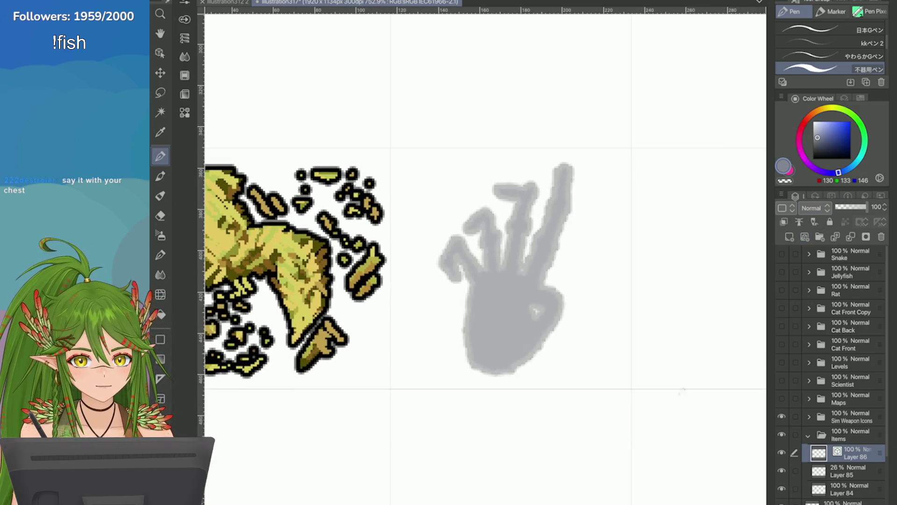
{"action": "key", "text": "ctrl+z"}
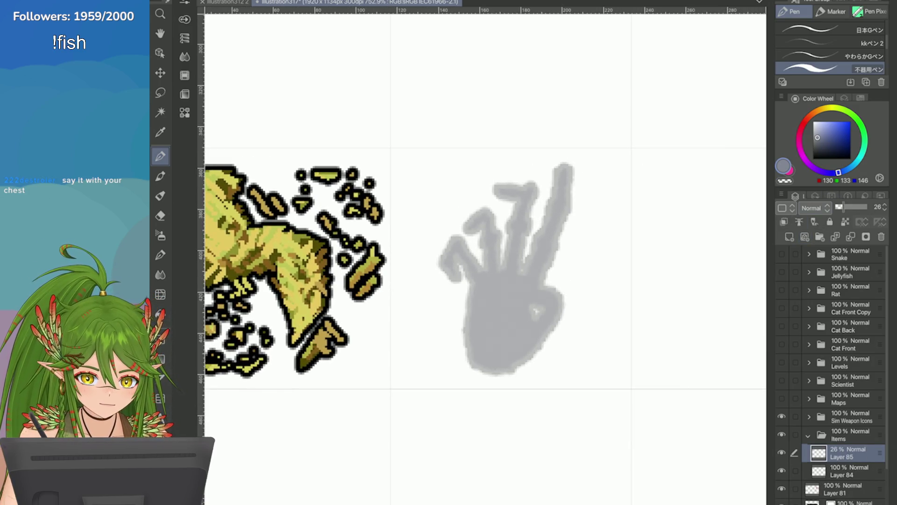
{"action": "left_click", "coordinate": [805, 236]}
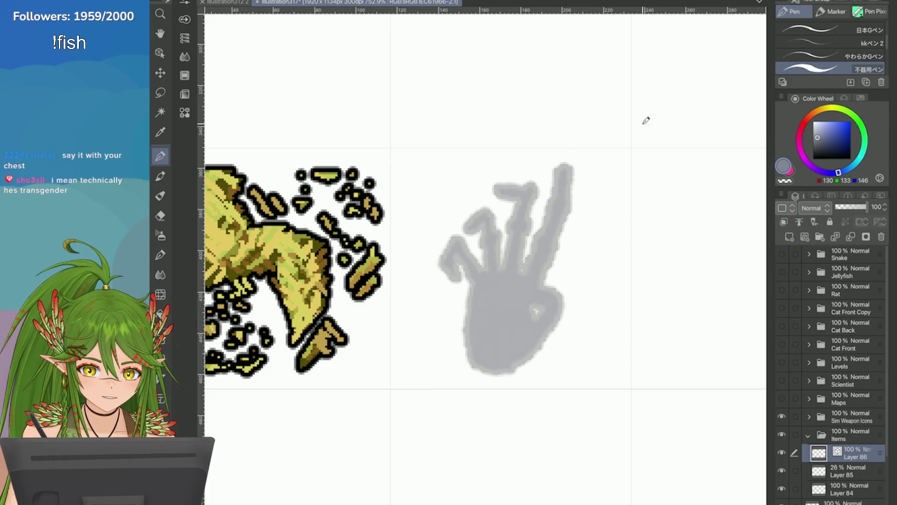
Turn on a black border edge effect for the new vector layer
{"action": "left_click", "coordinate": [860, 97]}
{"action": "left_click", "coordinate": [812, 98]}
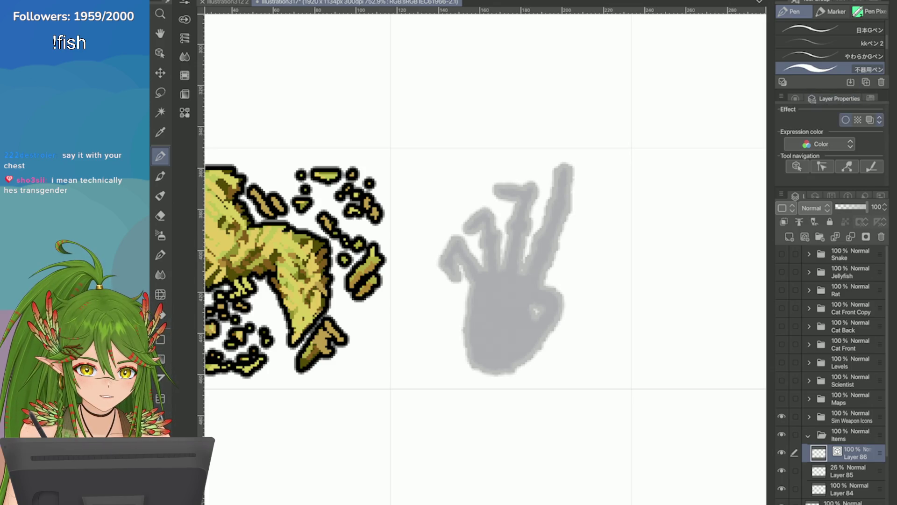
{"action": "left_click", "coordinate": [846, 164]}
{"action": "left_click", "coordinate": [262, 437]}
{"action": "left_click", "coordinate": [467, 276]}
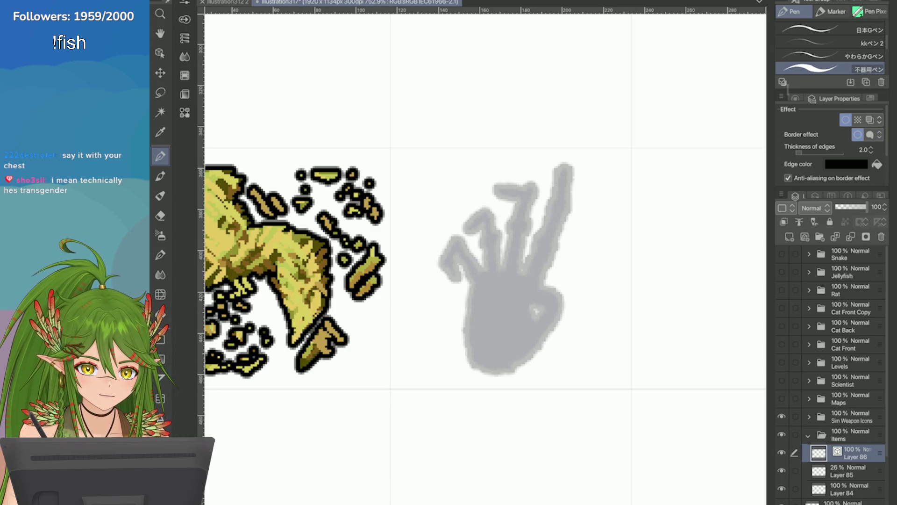
{"action": "left_click", "coordinate": [795, 99]}
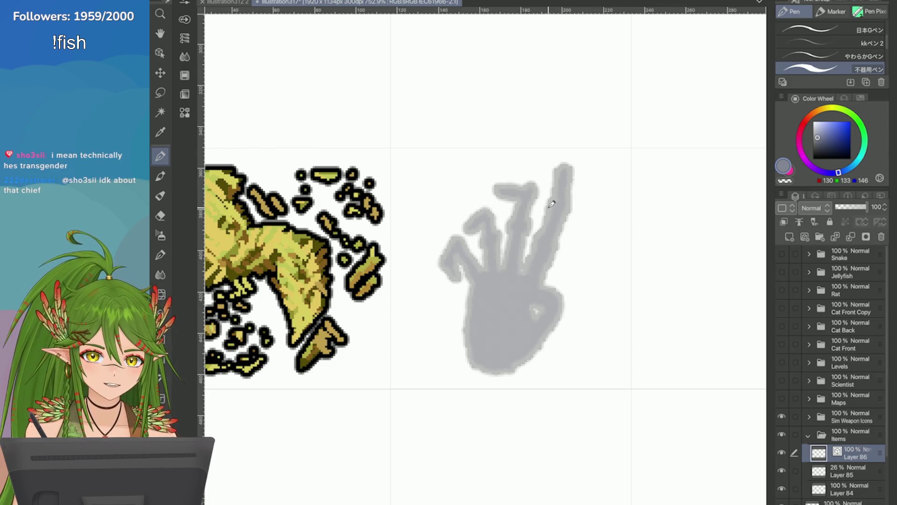
Trace the paw's top-right finger in grey, redoing the rough strokes
{"action": "left_click_drag", "start_coordinate": [541, 231], "coordinate": [532, 279]}
{"action": "key", "text": "ctrl+z"}
{"action": "mouse_move", "coordinate": [564, 167]}
{"action": "left_mouse_down"}
{"action": "mouse_move", "coordinate": [561, 208]}
{"action": "mouse_move", "coordinate": [526, 278]}
{"action": "left_mouse_up"}
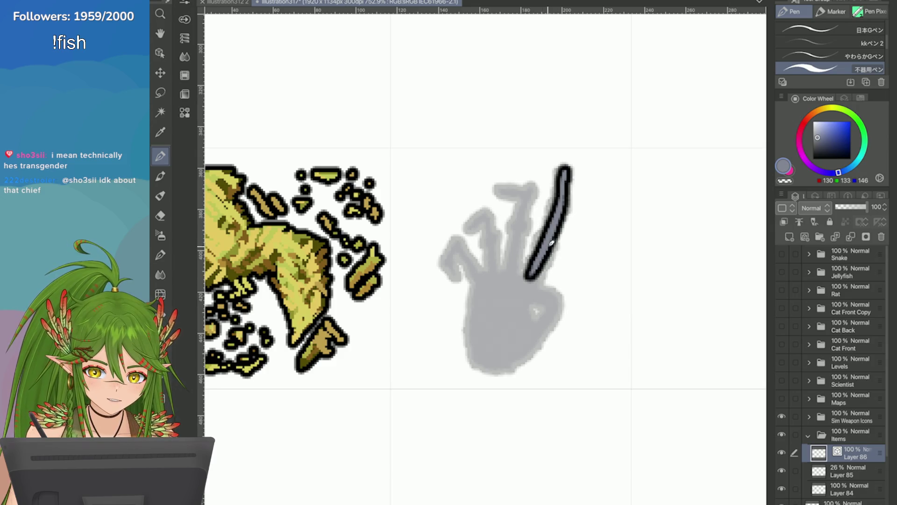
{"action": "mouse_move", "coordinate": [567, 199]}
{"action": "left_mouse_down"}
{"action": "mouse_move", "coordinate": [557, 215]}
{"action": "mouse_move", "coordinate": [565, 173]}
{"action": "left_mouse_up"}
{"action": "left_click_drag", "start_coordinate": [565, 205], "coordinate": [531, 283]}
{"action": "key", "text": "ctrl+z"}
{"action": "left_click_drag", "start_coordinate": [567, 185], "coordinate": [566, 173]}
{"action": "left_click_drag", "start_coordinate": [563, 206], "coordinate": [542, 276]}
{"action": "key", "text": "ctrl+z"}
{"action": "left_click_drag", "start_coordinate": [565, 215], "coordinate": [542, 269]}
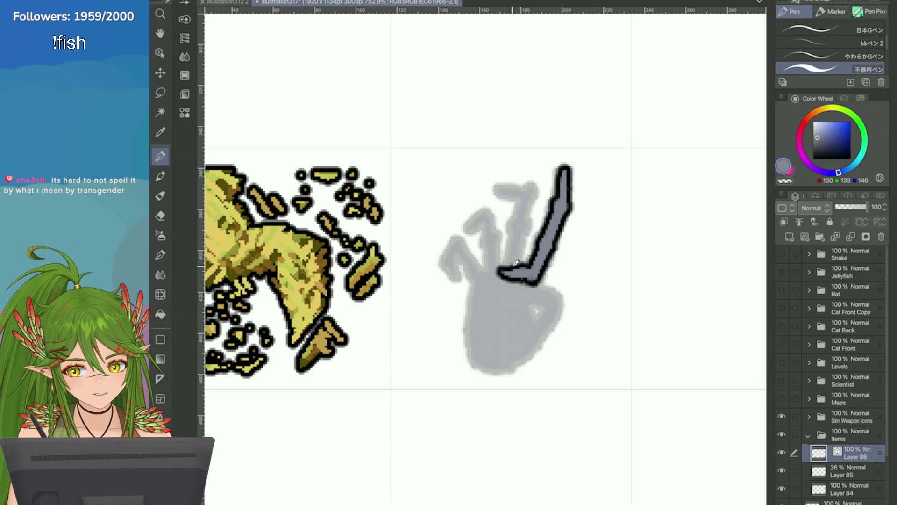
Add a hooked left finger beside the others, discarding stray strokes
{"action": "mouse_move", "coordinate": [530, 275]}
{"action": "left_mouse_down"}
{"action": "mouse_move", "coordinate": [477, 277]}
{"action": "mouse_move", "coordinate": [509, 269]}
{"action": "left_mouse_up"}
{"action": "key", "text": "ctrl+z"}
{"action": "mouse_move", "coordinate": [526, 189]}
{"action": "left_mouse_down"}
{"action": "mouse_move", "coordinate": [508, 262]}
{"action": "mouse_move", "coordinate": [530, 187]}
{"action": "mouse_move", "coordinate": [497, 188]}
{"action": "left_mouse_up"}
{"action": "key", "text": "ctrl+z"}
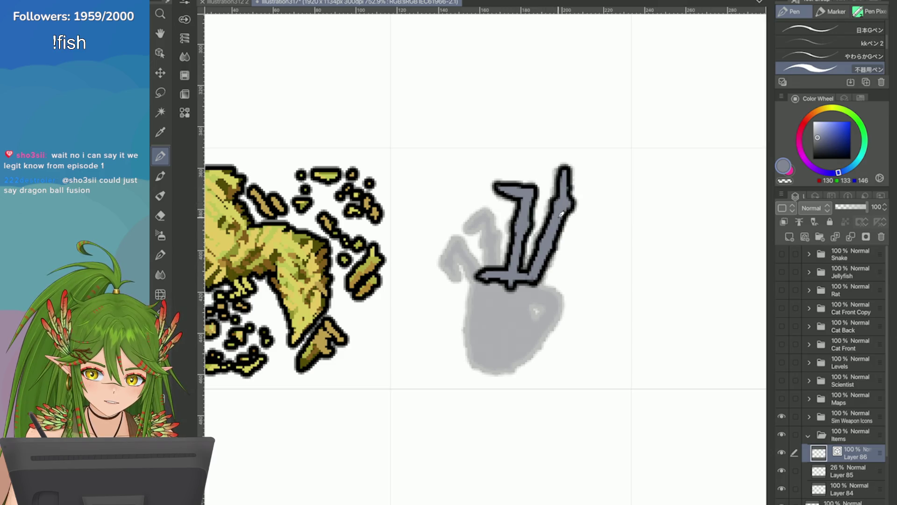
{"action": "mouse_move", "coordinate": [554, 239]}
{"action": "left_mouse_down"}
{"action": "mouse_move", "coordinate": [547, 262]}
{"action": "mouse_move", "coordinate": [531, 248]}
{"action": "mouse_move", "coordinate": [510, 259]}
{"action": "left_mouse_up"}
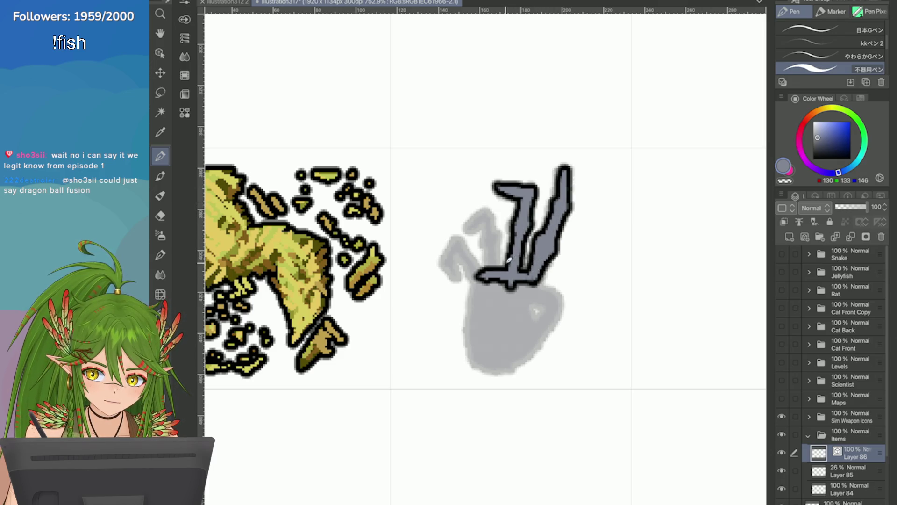
{"action": "key", "text": "ctrl+z"}
{"action": "key", "text": "ctrl+z"}
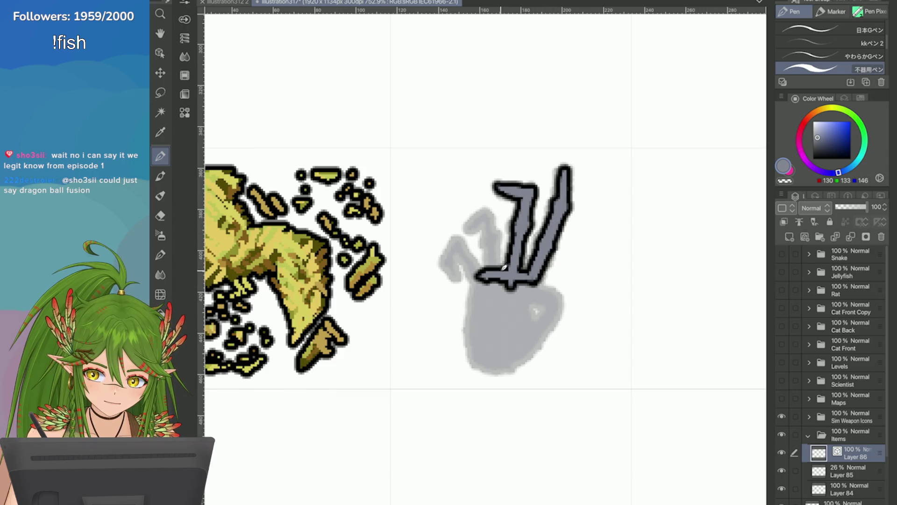
{"action": "mouse_move", "coordinate": [497, 274]}
{"action": "left_mouse_down"}
{"action": "mouse_move", "coordinate": [490, 217]}
{"action": "mouse_move", "coordinate": [462, 225]}
{"action": "left_mouse_up"}
{"action": "key", "text": "ctrl+z"}
{"action": "mouse_move", "coordinate": [497, 272]}
{"action": "left_mouse_down"}
{"action": "mouse_move", "coordinate": [488, 218]}
{"action": "mouse_move", "coordinate": [477, 205]}
{"action": "left_mouse_up"}
{"action": "key", "text": "ctrl+z"}
{"action": "mouse_move", "coordinate": [496, 274]}
{"action": "left_mouse_down"}
{"action": "mouse_move", "coordinate": [488, 216]}
{"action": "mouse_move", "coordinate": [463, 223]}
{"action": "mouse_move", "coordinate": [447, 255]}
{"action": "mouse_move", "coordinate": [455, 276]}
{"action": "left_mouse_up"}
Outline the upper-left claw and paw sides, then fill the palm solid grey
{"action": "scroll", "coordinate": [431, 226], "scroll_direction": "up", "scroll_amount": 1}
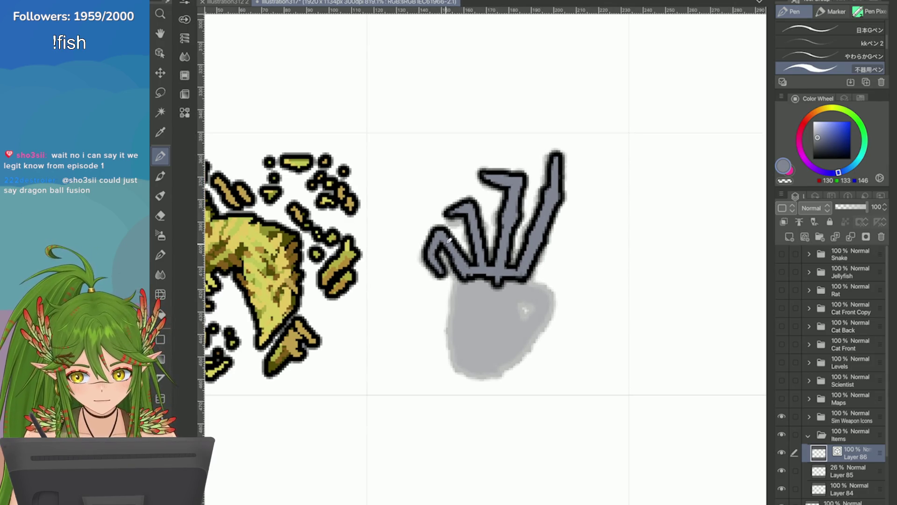
{"action": "scroll", "coordinate": [441, 230], "scroll_direction": "up", "scroll_amount": 3}
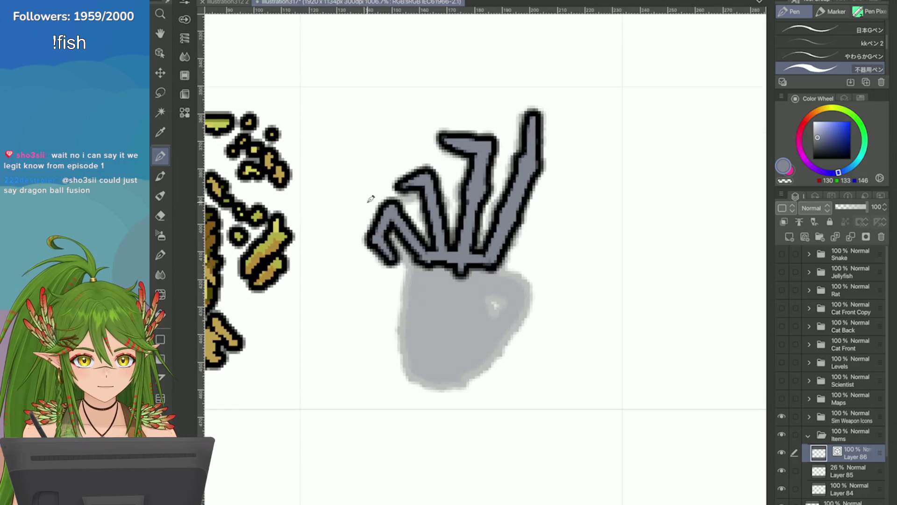
{"action": "left_click_drag", "start_coordinate": [423, 180], "coordinate": [444, 178]}
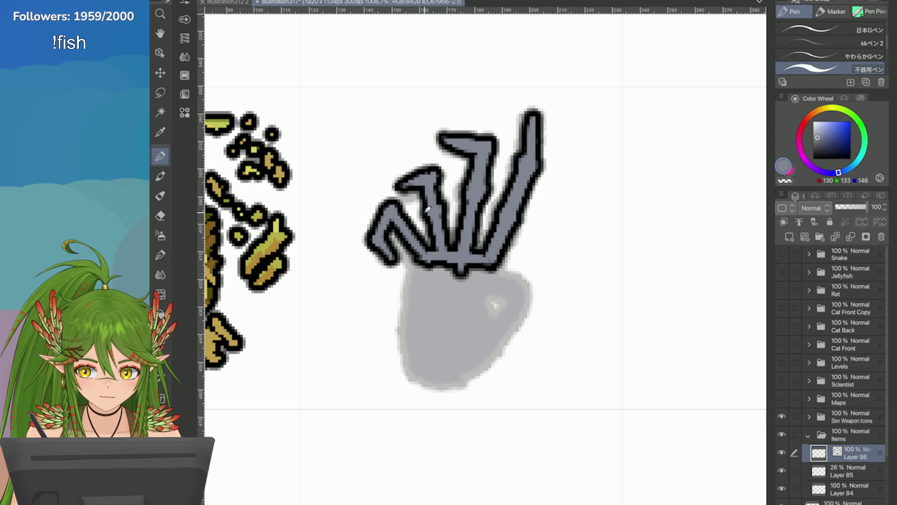
{"action": "mouse_move", "coordinate": [393, 212]}
{"action": "left_mouse_down"}
{"action": "mouse_move", "coordinate": [379, 213]}
{"action": "mouse_move", "coordinate": [363, 244]}
{"action": "left_mouse_up"}
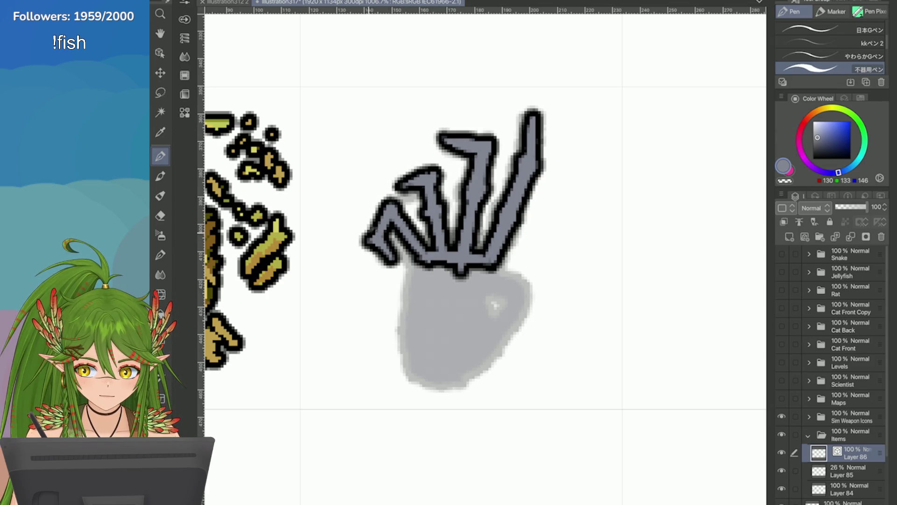
{"action": "left_click_drag", "start_coordinate": [424, 258], "coordinate": [421, 385]}
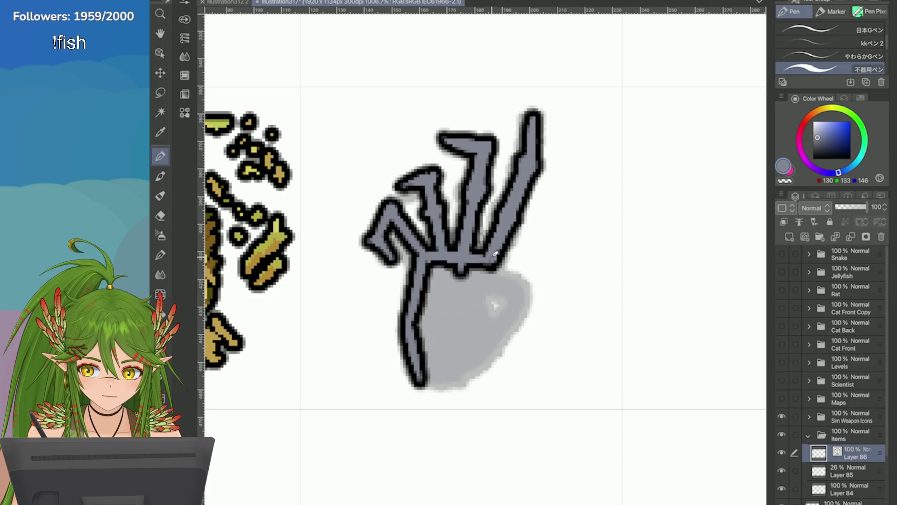
{"action": "mouse_move", "coordinate": [463, 270]}
{"action": "left_mouse_down"}
{"action": "mouse_move", "coordinate": [524, 287]}
{"action": "mouse_move", "coordinate": [474, 359]}
{"action": "mouse_move", "coordinate": [489, 296]}
{"action": "mouse_move", "coordinate": [441, 365]}
{"action": "mouse_move", "coordinate": [486, 264]}
{"action": "left_mouse_up"}
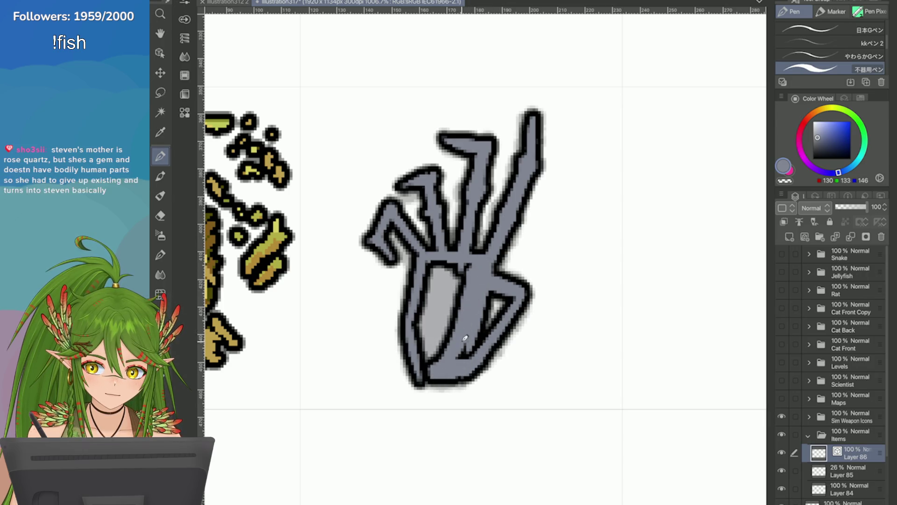
{"action": "mouse_move", "coordinate": [499, 306]}
{"action": "left_mouse_down"}
{"action": "mouse_move", "coordinate": [480, 342]}
{"action": "mouse_move", "coordinate": [511, 312]}
{"action": "mouse_move", "coordinate": [444, 346]}
{"action": "mouse_move", "coordinate": [463, 266]}
{"action": "mouse_move", "coordinate": [420, 346]}
{"action": "mouse_move", "coordinate": [430, 268]}
{"action": "mouse_move", "coordinate": [410, 264]}
{"action": "left_mouse_up"}
{"action": "key", "text": "ctrl+minus"}
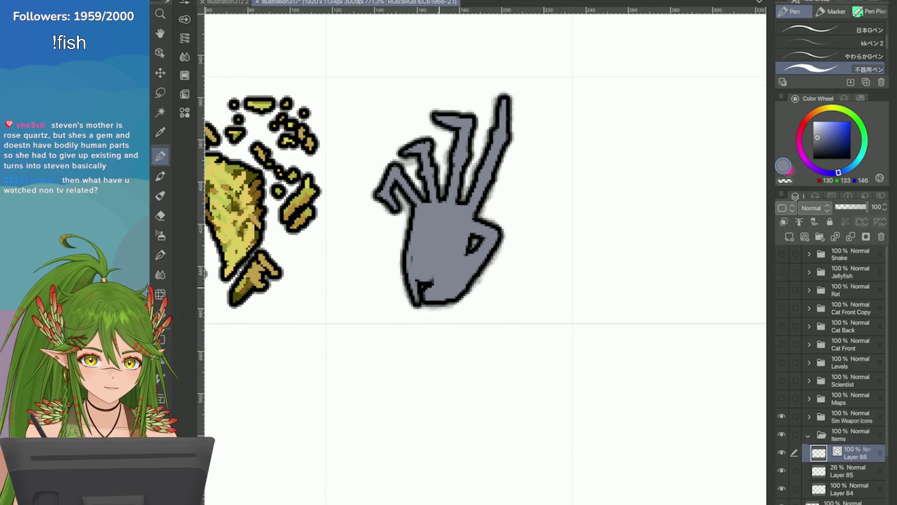
Touch up the paw's outline: thicker left and bottom edges, softer bottom-right edge
{"action": "left_click_drag", "start_coordinate": [415, 266], "coordinate": [419, 292]}
{"action": "left_click_drag", "start_coordinate": [484, 234], "coordinate": [469, 250]}
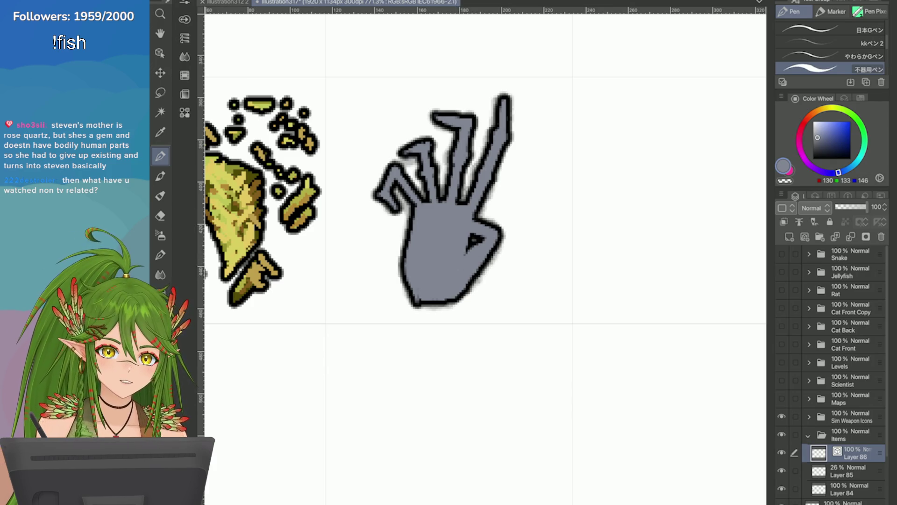
{"action": "left_click", "coordinate": [789, 190]}
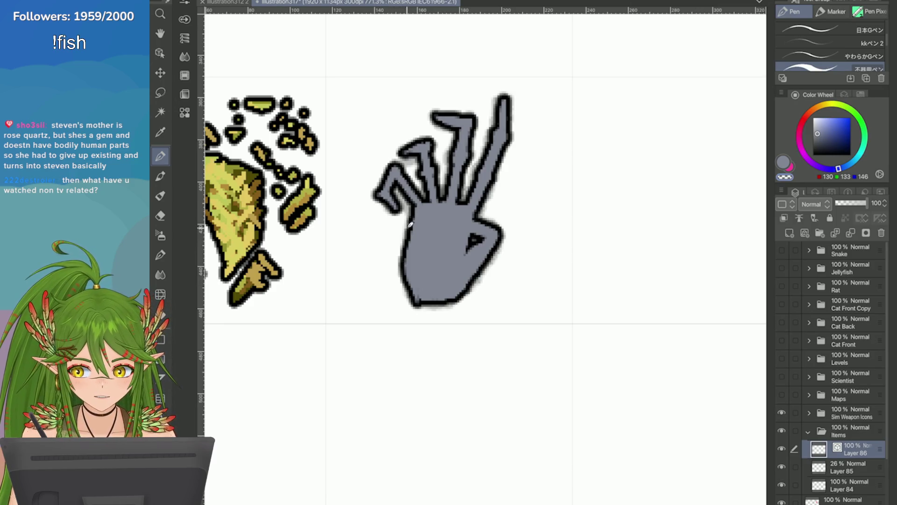
{"action": "left_click_drag", "start_coordinate": [411, 218], "coordinate": [401, 281]}
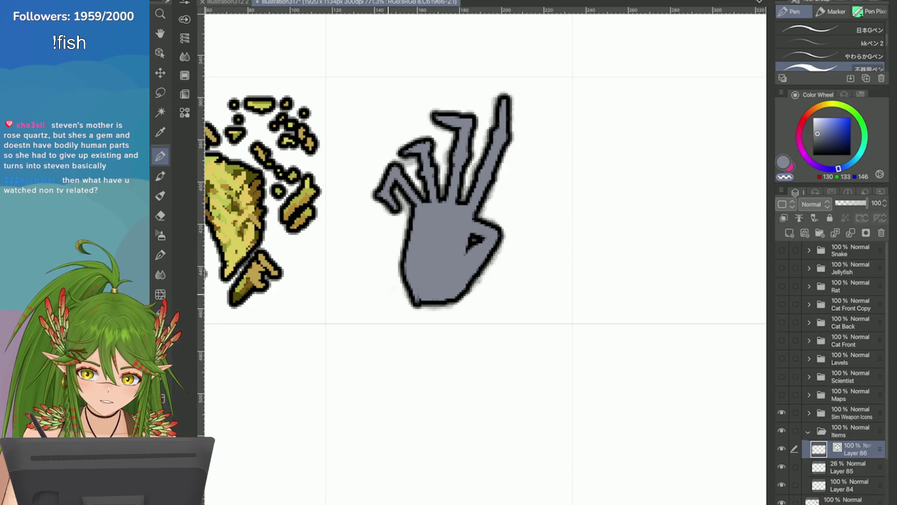
{"action": "left_click_drag", "start_coordinate": [393, 256], "coordinate": [423, 307]}
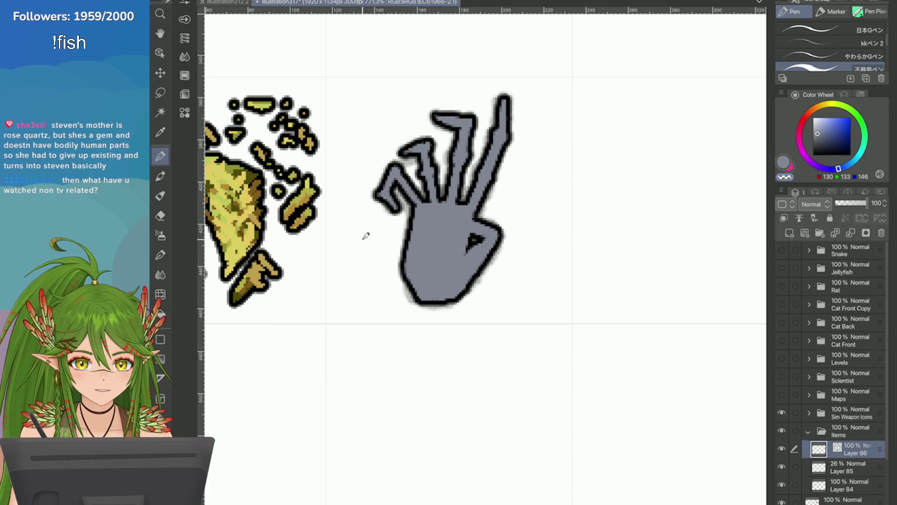
{"action": "mouse_move", "coordinate": [477, 277]}
{"action": "left_mouse_down"}
{"action": "mouse_move", "coordinate": [439, 305]}
{"action": "mouse_move", "coordinate": [454, 293]}
{"action": "left_mouse_up"}
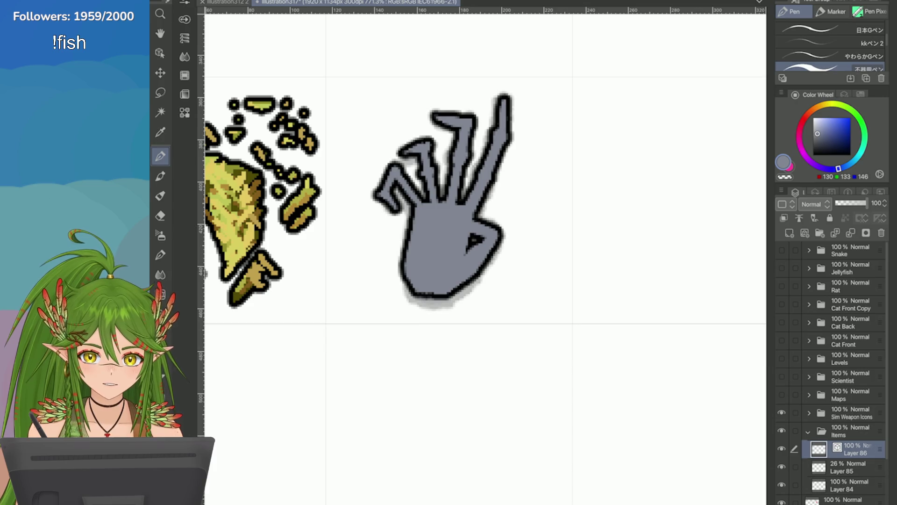
{"action": "left_click_drag", "start_coordinate": [422, 179], "coordinate": [430, 202]}
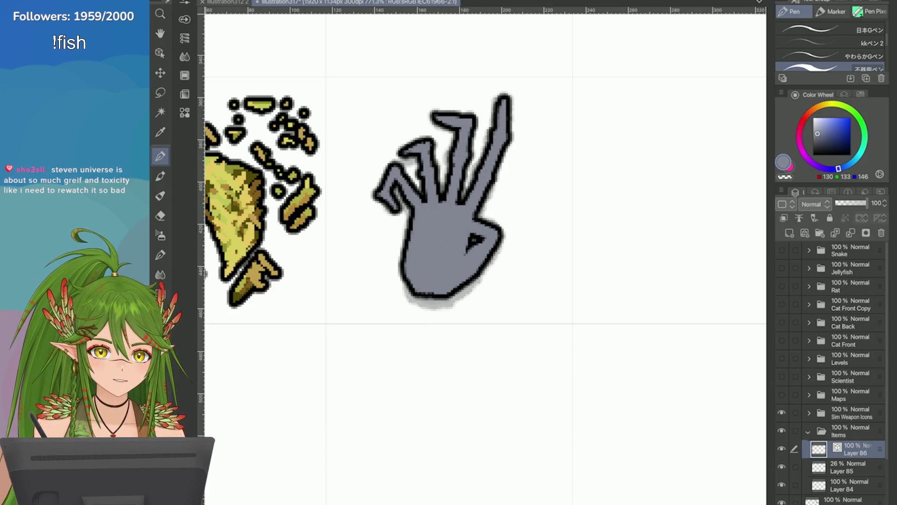
Lasso the left fingers and rotate them counter-clockwise
{"action": "scroll", "coordinate": [448, 200], "scroll_direction": "down", "scroll_amount": 3}
{"action": "scroll", "coordinate": [447, 200], "scroll_direction": "up", "scroll_amount": 2}
{"action": "scroll", "coordinate": [459, 246], "scroll_direction": "up", "scroll_amount": 3}
{"action": "key", "text": "m"}
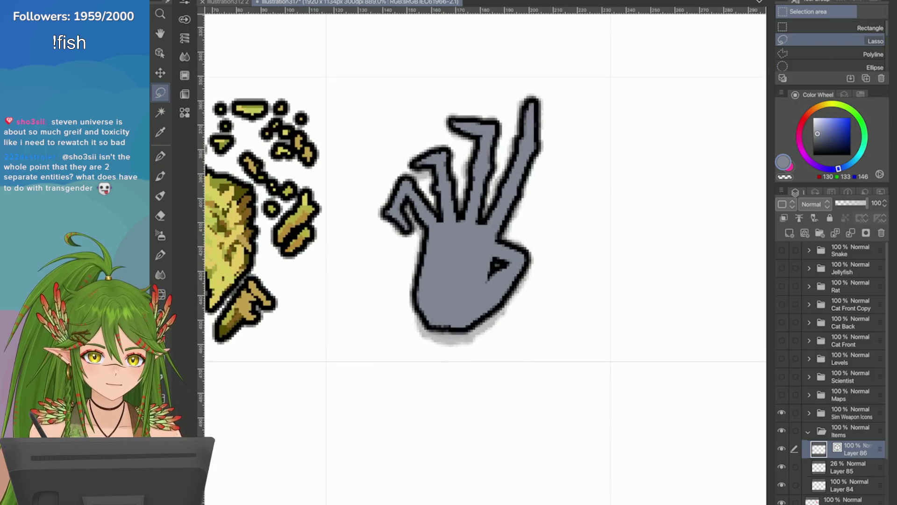
{"action": "mouse_move", "coordinate": [340, 161]}
{"action": "left_mouse_down"}
{"action": "mouse_move", "coordinate": [336, 224]}
{"action": "mouse_move", "coordinate": [386, 278]}
{"action": "mouse_move", "coordinate": [432, 226]}
{"action": "mouse_move", "coordinate": [434, 198]}
{"action": "mouse_move", "coordinate": [406, 168]}
{"action": "left_mouse_up"}
{"action": "left_click", "coordinate": [427, 314]}
{"action": "mouse_move", "coordinate": [343, 220]}
{"action": "left_mouse_down"}
{"action": "mouse_move", "coordinate": [380, 270]}
{"action": "mouse_move", "coordinate": [335, 264]}
{"action": "left_mouse_up"}
{"action": "left_click", "coordinate": [404, 341]}
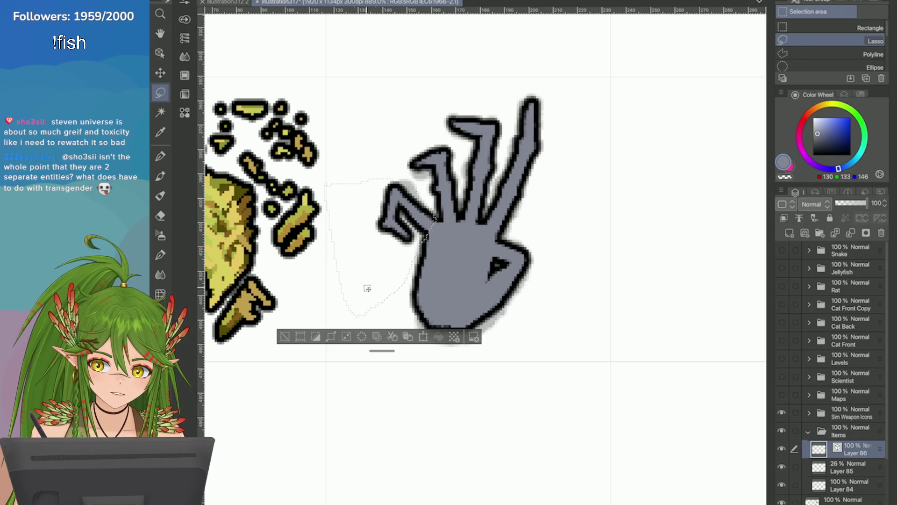
Lasso the fingers near the top, rotate them, and deselect
{"action": "left_click", "coordinate": [279, 343]}
{"action": "mouse_move", "coordinate": [413, 133]}
{"action": "left_mouse_down"}
{"action": "mouse_move", "coordinate": [406, 168]}
{"action": "mouse_move", "coordinate": [444, 222]}
{"action": "mouse_move", "coordinate": [458, 138]}
{"action": "left_mouse_up"}
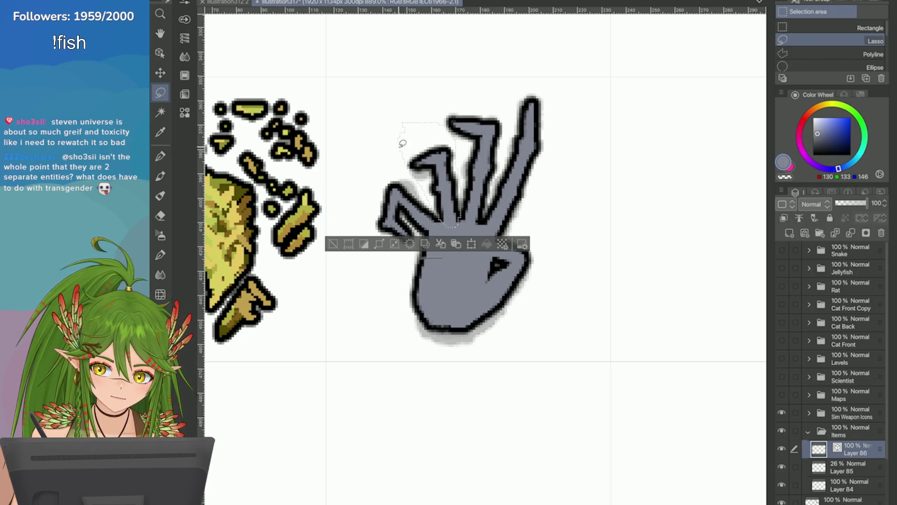
{"action": "left_click", "coordinate": [471, 243]}
{"action": "left_click_drag", "start_coordinate": [441, 221], "coordinate": [432, 222]}
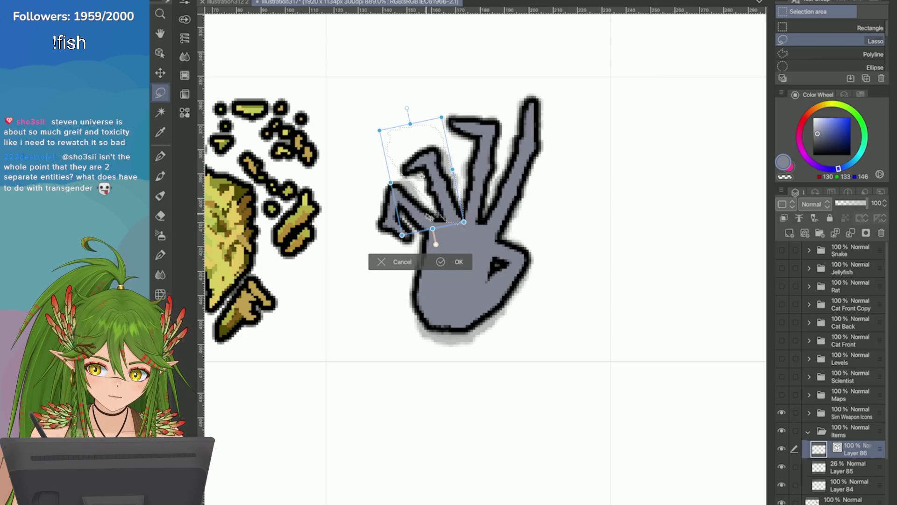
{"action": "key", "text": "Return"}
{"action": "key", "text": "ctrl+d"}
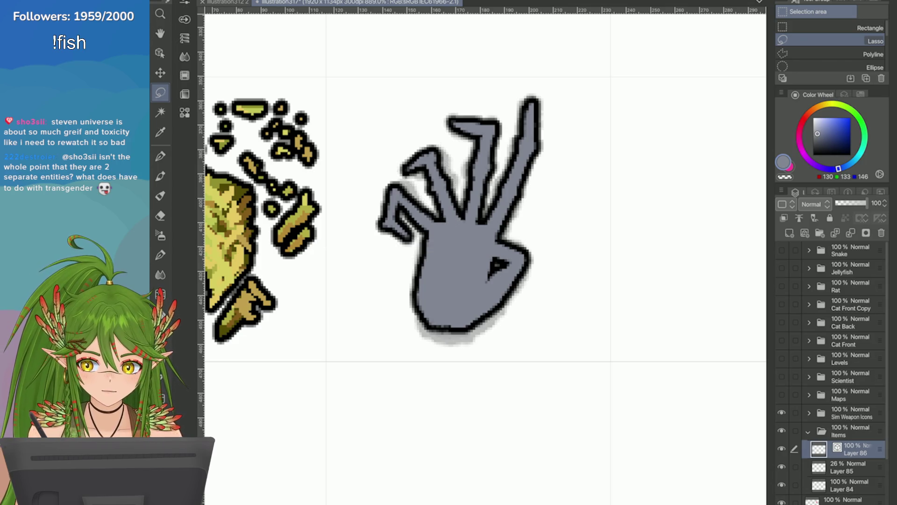
Rotate the tall right finger clockwise into a more upright position
{"action": "scroll", "coordinate": [467, 233], "scroll_direction": "down", "scroll_amount": 3}
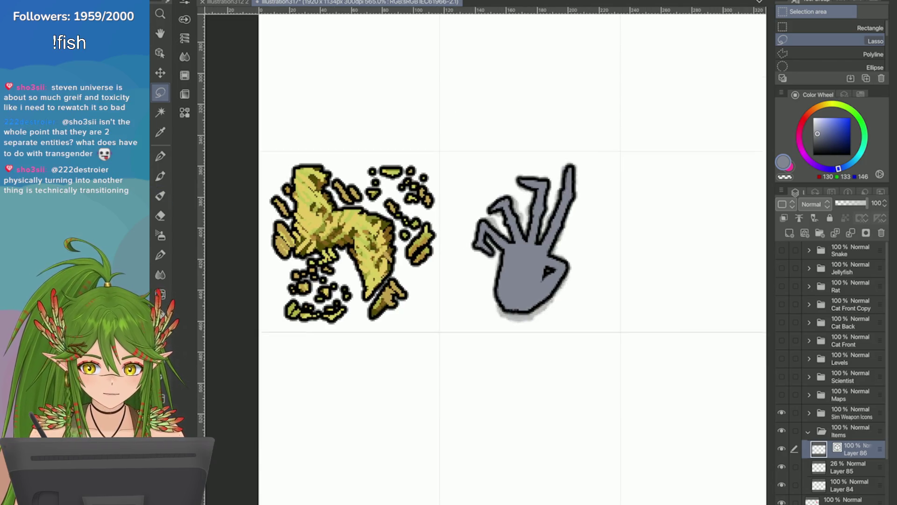
{"action": "scroll", "coordinate": [468, 234], "scroll_direction": "up", "scroll_amount": 3}
{"action": "mouse_move", "coordinate": [463, 247]}
{"action": "left_mouse_down"}
{"action": "mouse_move", "coordinate": [518, 228]}
{"action": "mouse_move", "coordinate": [486, 154]}
{"action": "mouse_move", "coordinate": [466, 252]}
{"action": "left_mouse_up"}
{"action": "left_click", "coordinate": [540, 275]}
{"action": "left_click_drag", "start_coordinate": [514, 206], "coordinate": [499, 192]}
{"action": "key", "text": "Return"}
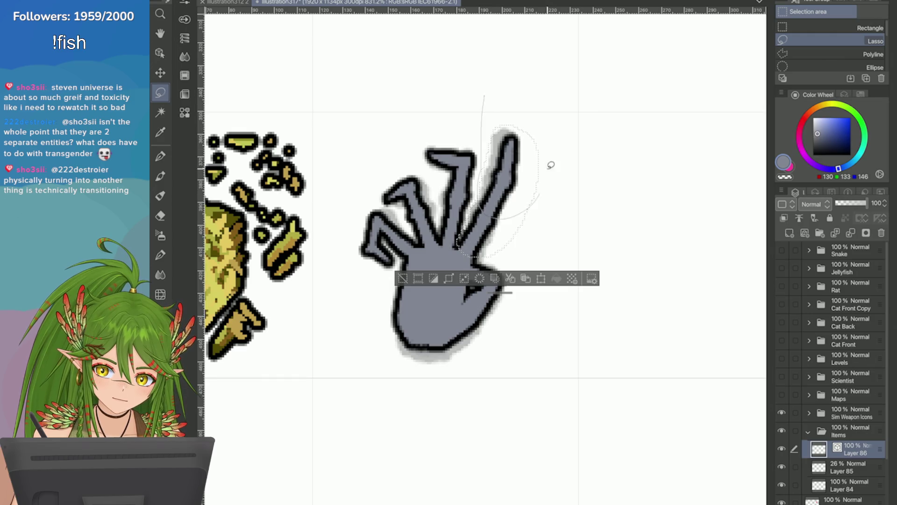
{"action": "key", "text": "ctrl+t"}
{"action": "left_click_drag", "start_coordinate": [512, 154], "coordinate": [505, 149]}
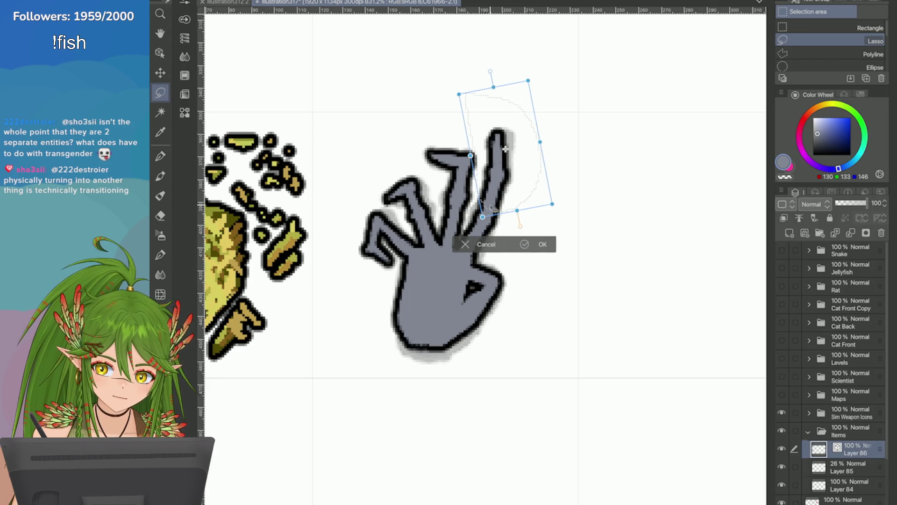
{"action": "key", "text": "Return"}
{"action": "scroll", "coordinate": [420, 196], "scroll_direction": "down", "scroll_amount": 4}
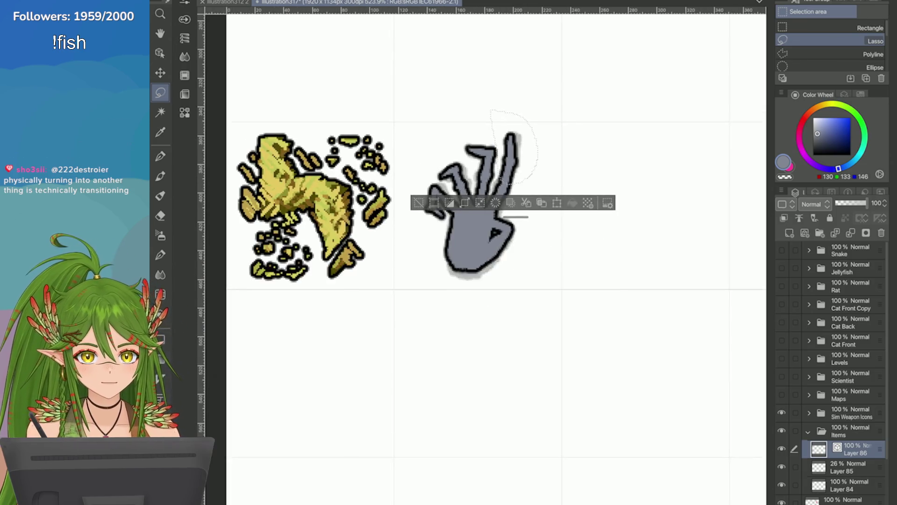
{"action": "key", "text": "ctrl+d"}
Free Transform the whole grey hand to reshape, tilt and slightly enlarge it
{"action": "scroll", "coordinate": [564, 206], "scroll_direction": "down", "scroll_amount": 4}
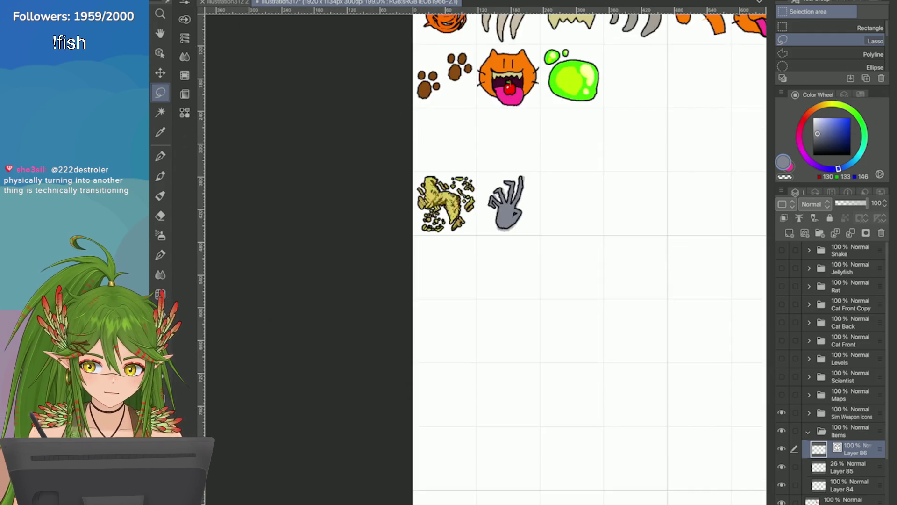
{"action": "scroll", "coordinate": [585, 293], "scroll_direction": "down", "scroll_amount": 2}
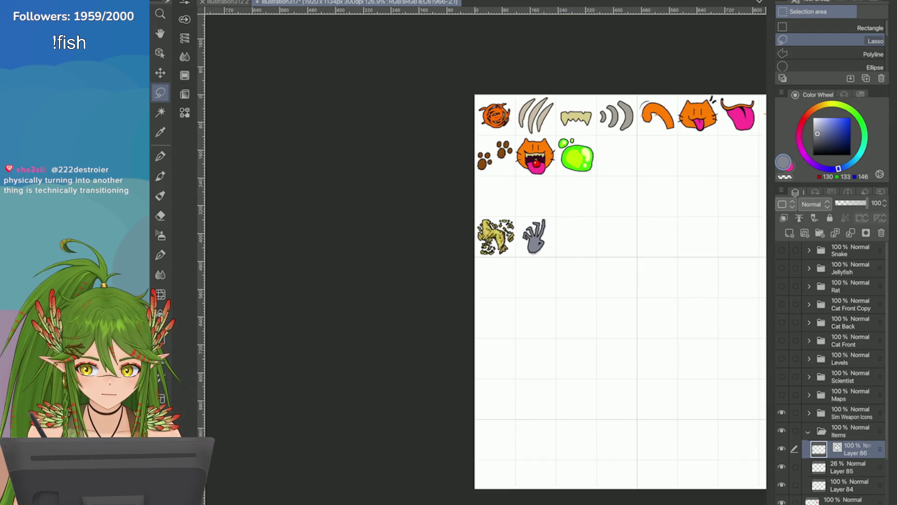
{"action": "scroll", "coordinate": [553, 249], "scroll_direction": "up", "scroll_amount": 5}
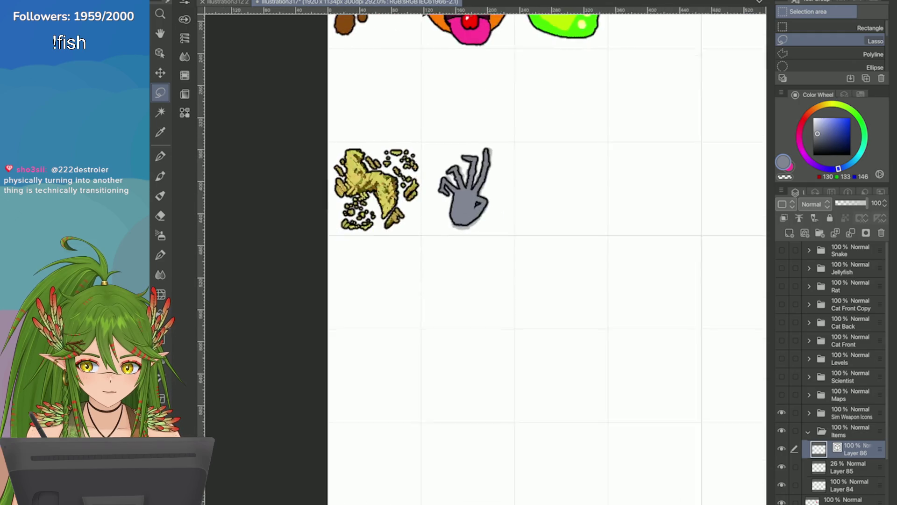
{"action": "key", "text": "ctrl+shift+t"}
{"action": "left_click_drag", "start_coordinate": [449, 262], "coordinate": [444, 268]}
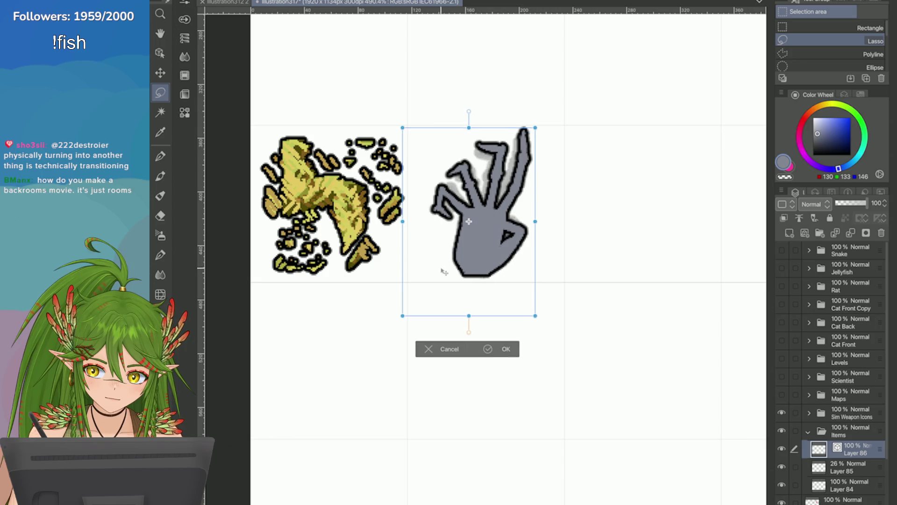
{"action": "left_click_drag", "start_coordinate": [469, 132], "coordinate": [467, 130]}
{"action": "key", "text": "Return"}
{"action": "scroll", "coordinate": [609, 189], "scroll_direction": "down", "scroll_amount": 3}
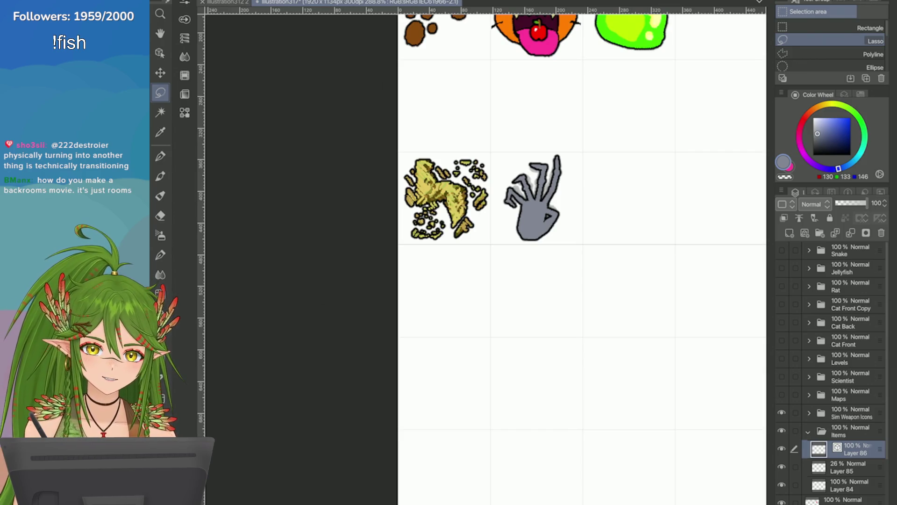
{"action": "scroll", "coordinate": [515, 210], "scroll_direction": "up", "scroll_amount": 2}
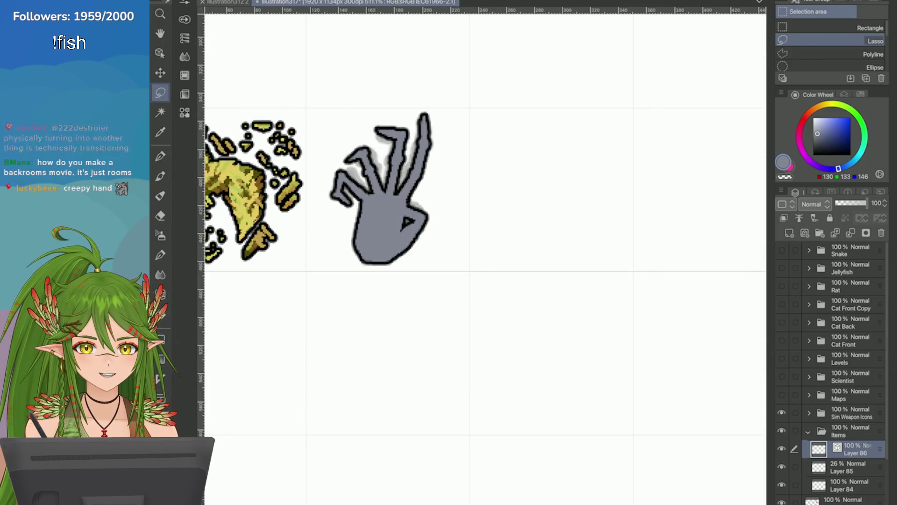
Bring the monkey paw beside the gold item into view and switch to the Pen
{"action": "scroll", "coordinate": [514, 210], "scroll_direction": "left", "scroll_amount": 2}
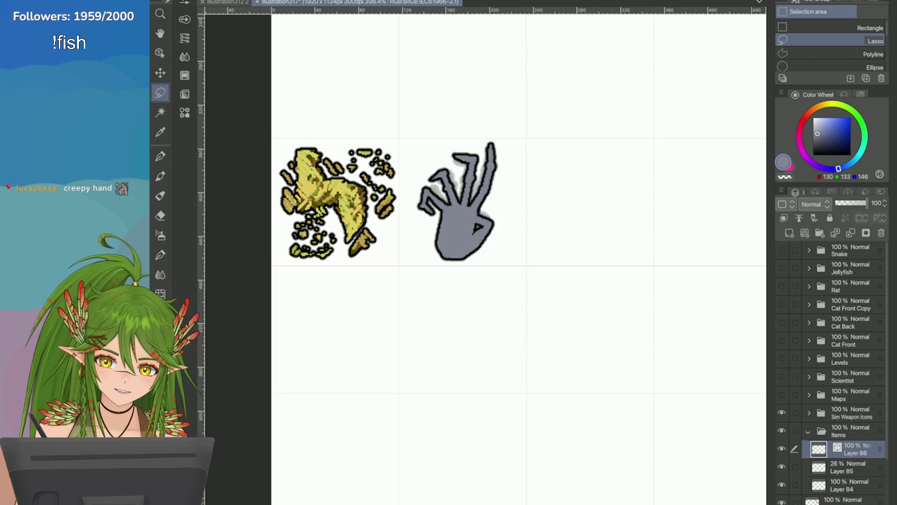
{"action": "scroll", "coordinate": [349, 141], "scroll_direction": "up", "scroll_amount": 2}
{"action": "key", "text": "p"}
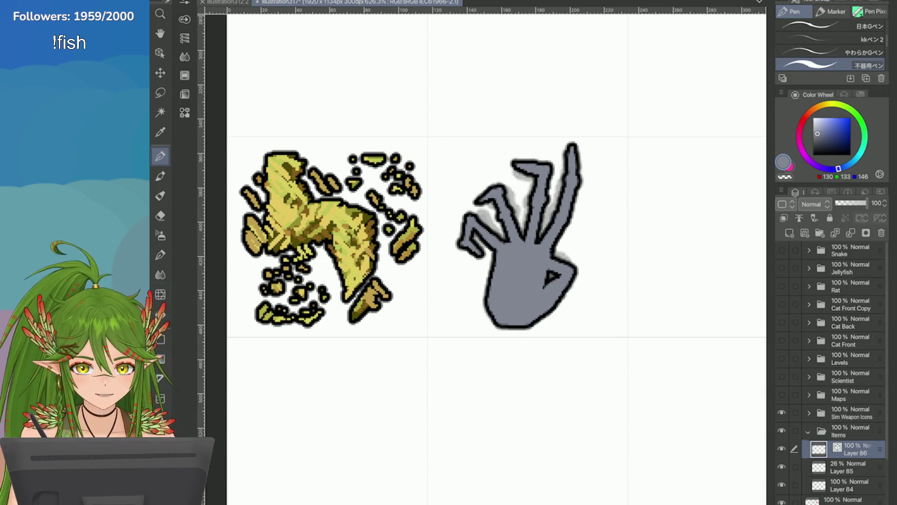
Redraw the thumb line in black and trim the hand's lower-right edge with transparent colour
{"action": "scroll", "coordinate": [541, 211], "scroll_direction": "down", "scroll_amount": 2}
{"action": "scroll", "coordinate": [708, 300], "scroll_direction": "up", "scroll_amount": 2}
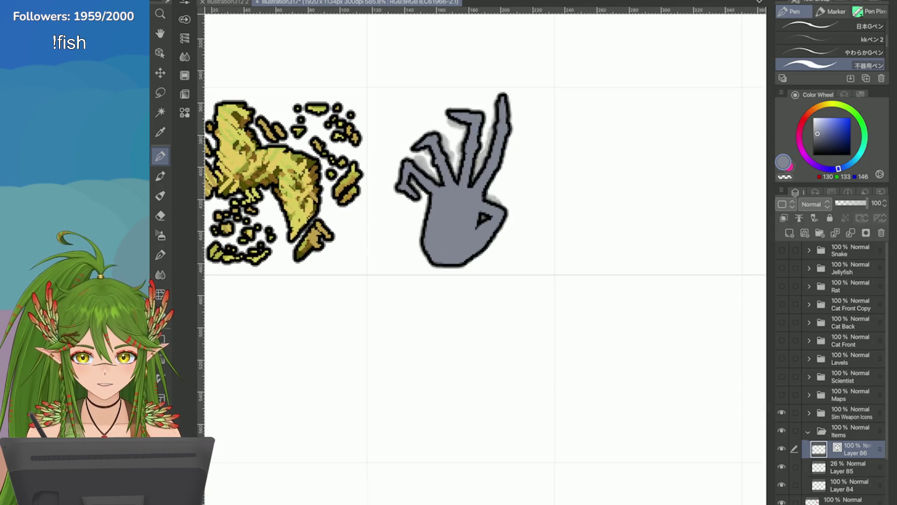
{"action": "left_click", "coordinate": [486, 138], "text": "alt"}
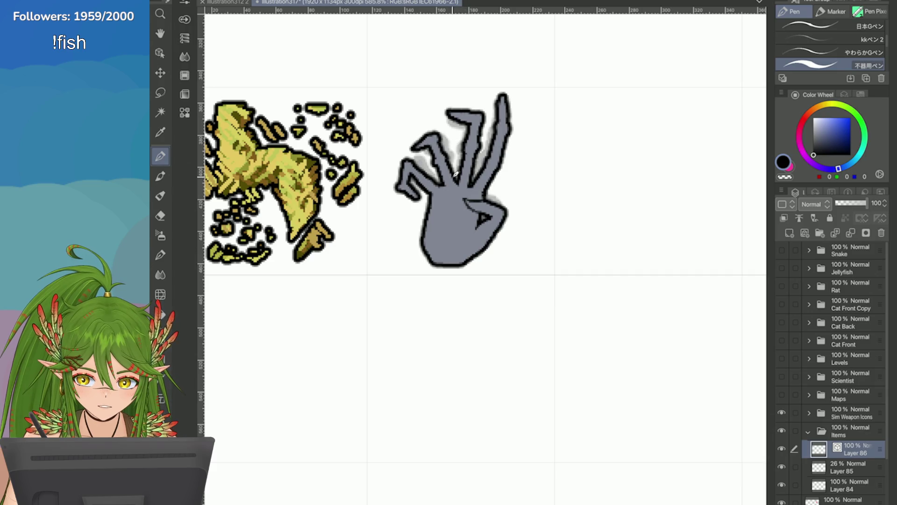
{"action": "key", "text": "ctrl+z"}
{"action": "left_click_drag", "start_coordinate": [457, 218], "coordinate": [474, 214]}
{"action": "key", "text": "ctrl+z"}
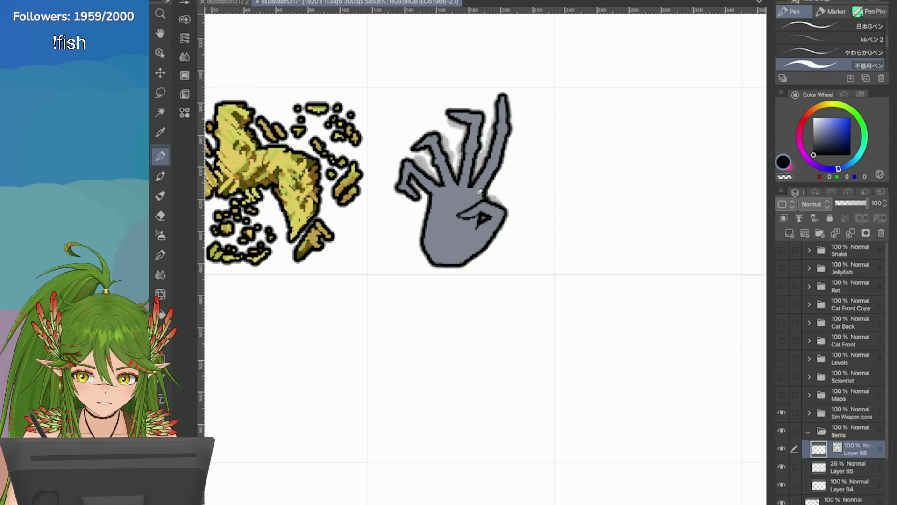
{"action": "scroll", "coordinate": [502, 196], "scroll_direction": "down", "scroll_amount": 2}
{"action": "scroll", "coordinate": [502, 195], "scroll_direction": "up", "scroll_amount": 5}
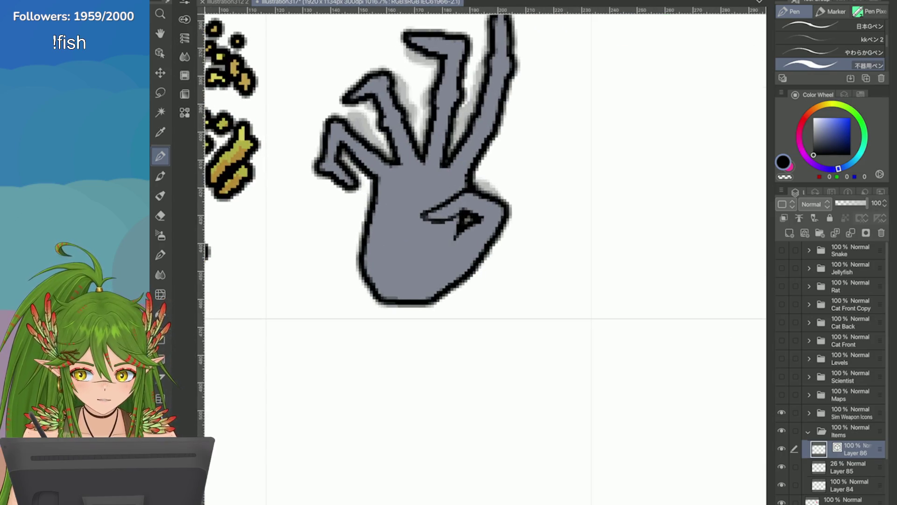
{"action": "left_click", "coordinate": [785, 177]}
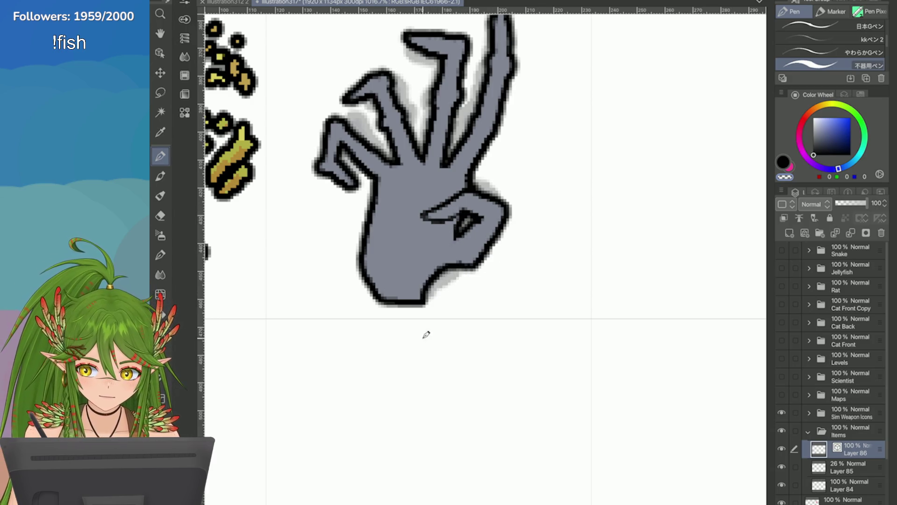
{"action": "left_click_drag", "start_coordinate": [495, 267], "coordinate": [434, 301]}
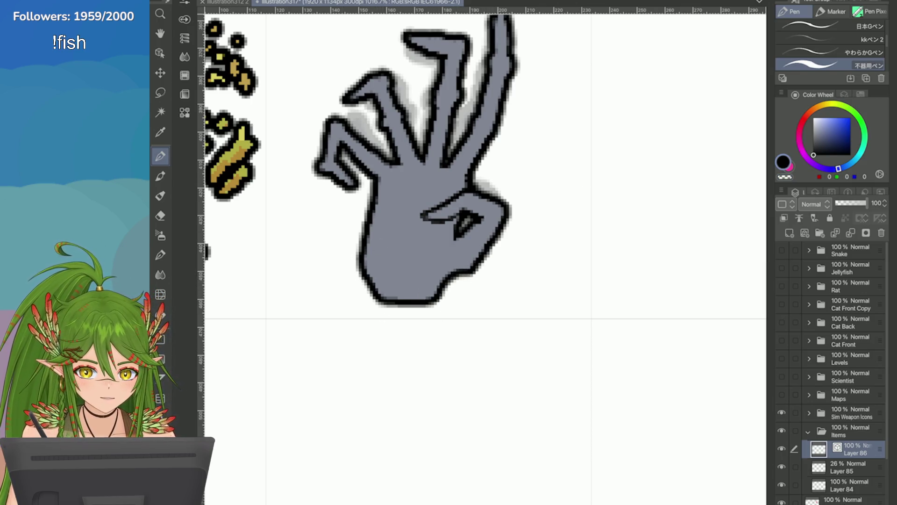
Add dark knuckle marks and vertical crease lines across the palm
{"action": "mouse_move", "coordinate": [400, 174]}
{"action": "left_mouse_down"}
{"action": "mouse_move", "coordinate": [392, 185]}
{"action": "mouse_move", "coordinate": [438, 183]}
{"action": "mouse_move", "coordinate": [428, 182]}
{"action": "left_mouse_up"}
{"action": "mouse_move", "coordinate": [447, 166]}
{"action": "left_mouse_down"}
{"action": "mouse_move", "coordinate": [456, 185]}
{"action": "mouse_move", "coordinate": [395, 281]}
{"action": "left_mouse_up"}
{"action": "left_click_drag", "start_coordinate": [428, 224], "coordinate": [411, 289]}
{"action": "key", "text": "ctrl+z"}
{"action": "key", "text": "ctrl+z"}
{"action": "left_click_drag", "start_coordinate": [406, 185], "coordinate": [398, 279]}
{"action": "left_click_drag", "start_coordinate": [438, 224], "coordinate": [416, 276]}
{"action": "left_click_drag", "start_coordinate": [448, 179], "coordinate": [439, 204]}
{"action": "scroll", "coordinate": [565, 220], "scroll_direction": "down", "scroll_amount": 5}
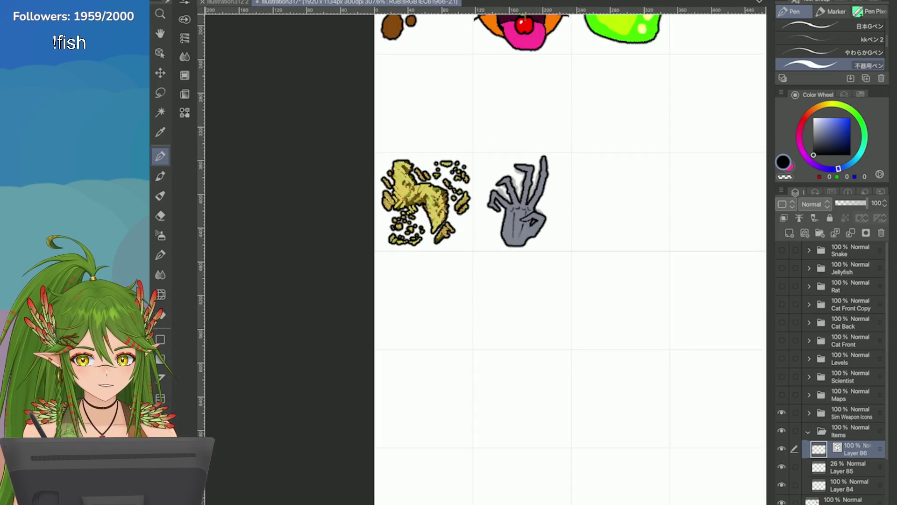
Delete the faint sketch Layer 85 and make Layer 86 active again
{"action": "left_click", "coordinate": [846, 467]}
{"action": "left_click", "coordinate": [881, 232]}
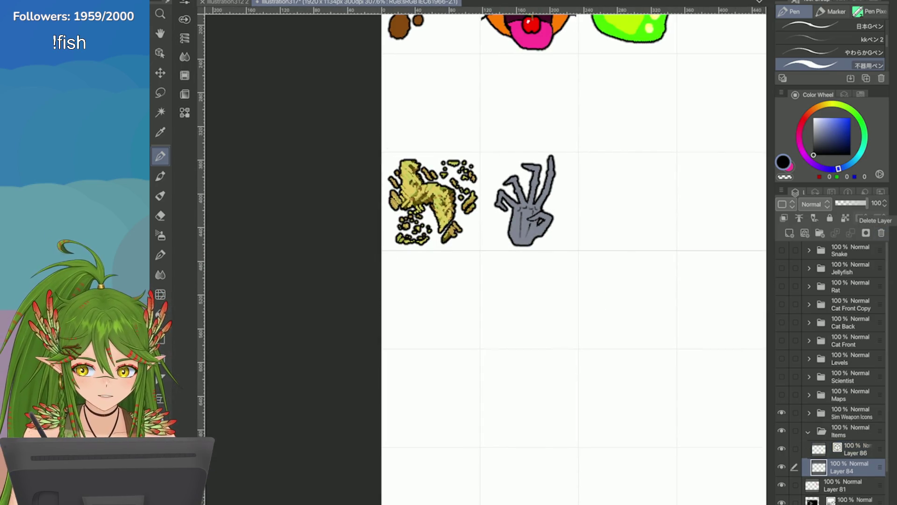
{"action": "scroll", "coordinate": [542, 241], "scroll_direction": "down", "scroll_amount": 5}
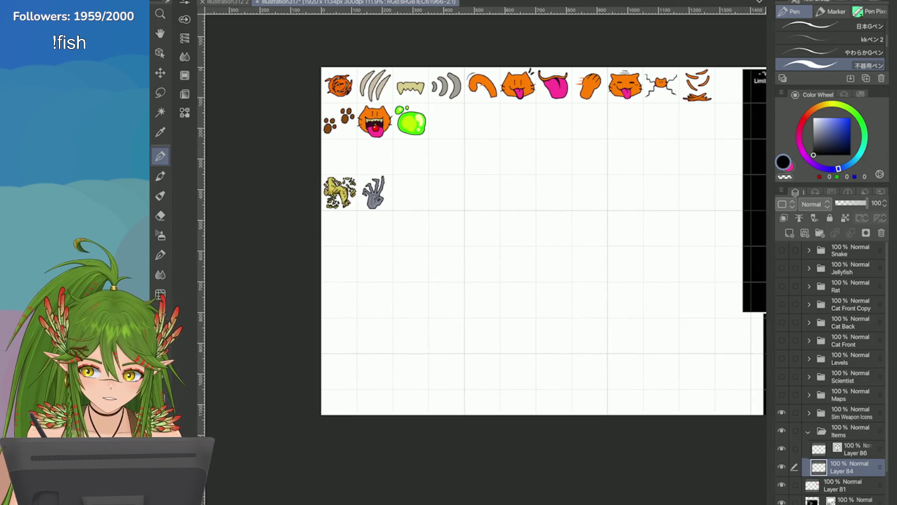
{"action": "left_click", "coordinate": [855, 449]}
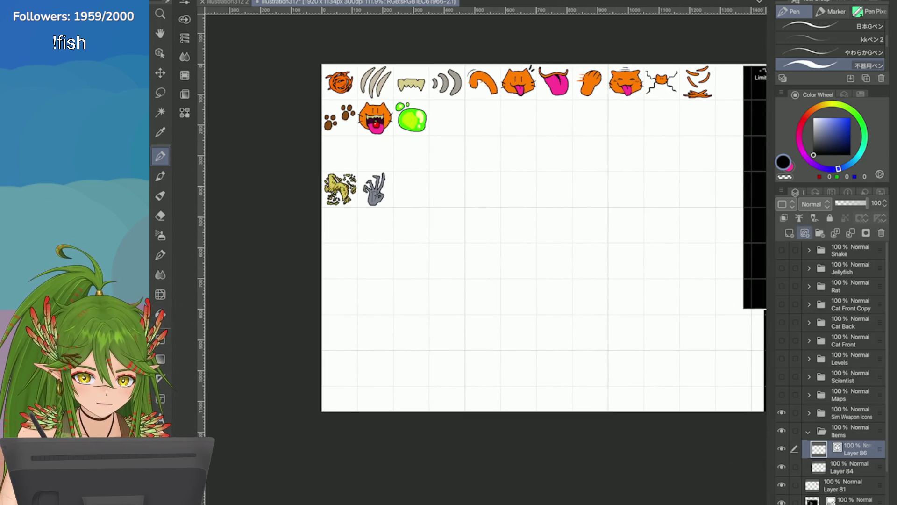
{"action": "scroll", "coordinate": [478, 183], "scroll_direction": "down", "scroll_amount": 2}
{"action": "scroll", "coordinate": [741, 308], "scroll_direction": "up", "scroll_amount": 5}
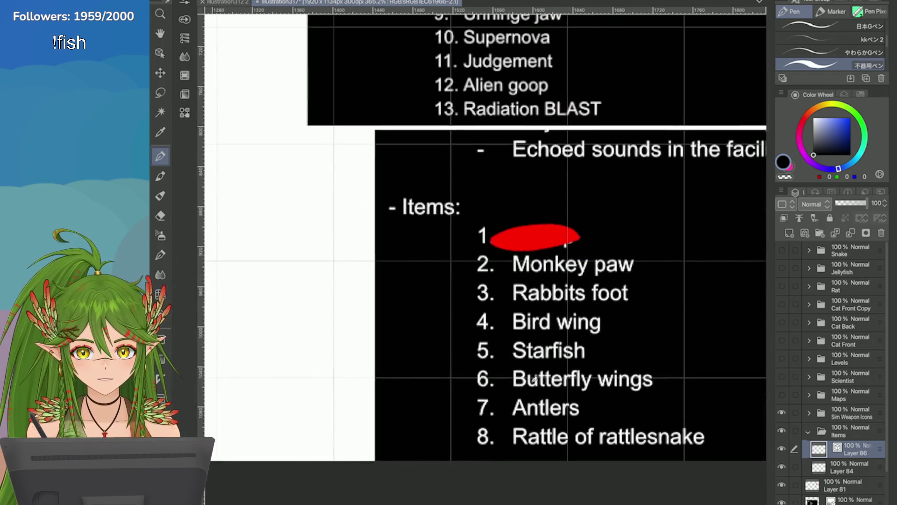
On Layer 81, strike through 'Monkey paw' in red and save with Ctrl+S
{"action": "left_click", "coordinate": [841, 485]}
{"action": "left_click", "coordinate": [448, 182], "text": "alt"}
{"action": "left_click", "coordinate": [478, 190], "text": "alt"}
{"action": "left_click_drag", "start_coordinate": [547, 210], "coordinate": [413, 208]}
{"action": "key", "text": "ctrl+z"}
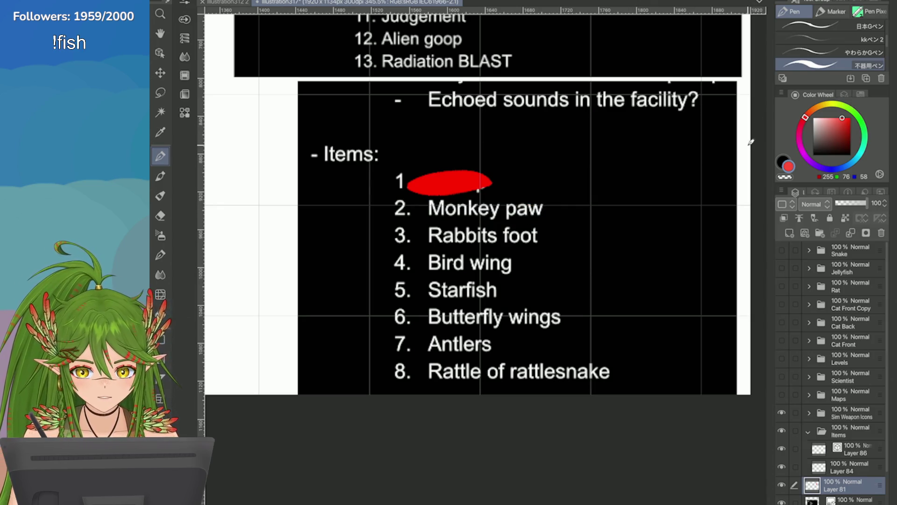
{"action": "key", "text": "ctrl+s"}
{"action": "left_click_drag", "start_coordinate": [547, 205], "coordinate": [397, 207]}
{"action": "scroll", "coordinate": [723, 239], "scroll_direction": "down", "scroll_amount": 5}
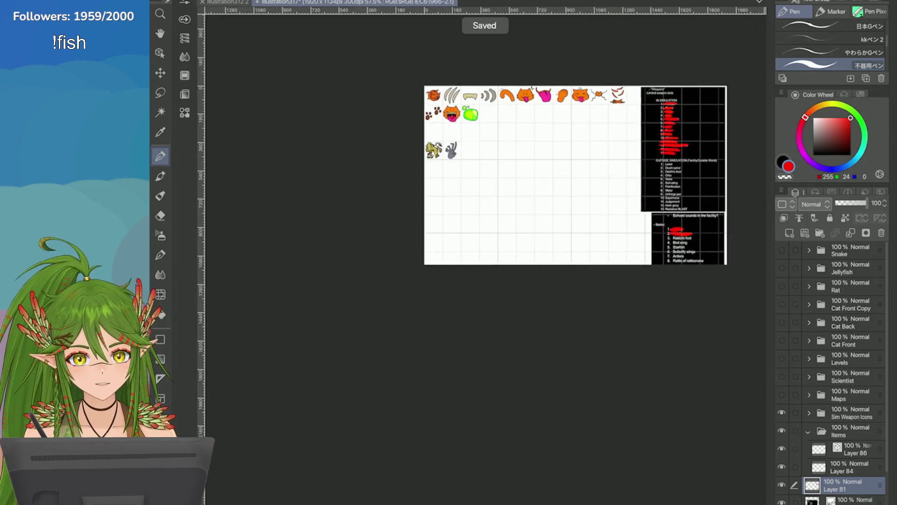
{"action": "scroll", "coordinate": [470, 185], "scroll_direction": "up", "scroll_amount": 3}
{"action": "key", "text": "ctrl+s"}
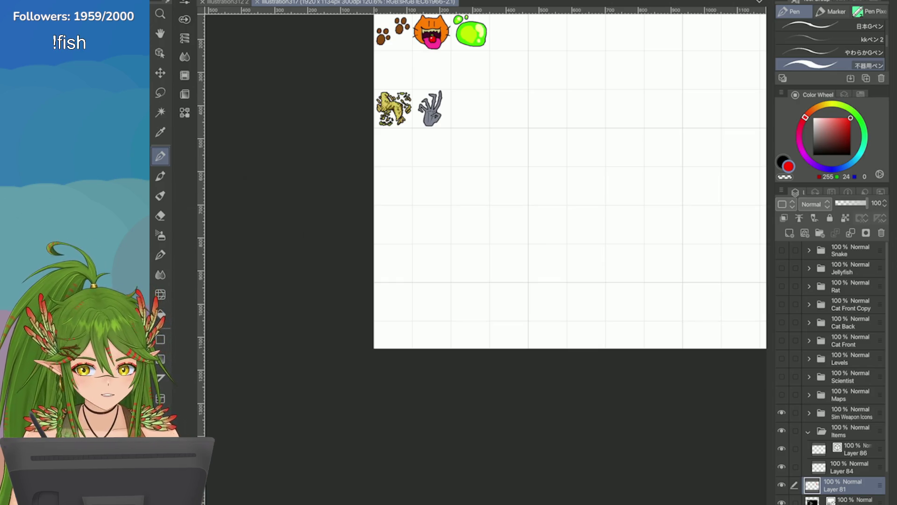
{"action": "scroll", "coordinate": [464, 40], "scroll_direction": "up", "scroll_amount": 5}
Duplicate Layer 86 and switch back to the Pen
{"action": "key", "text": "e"}
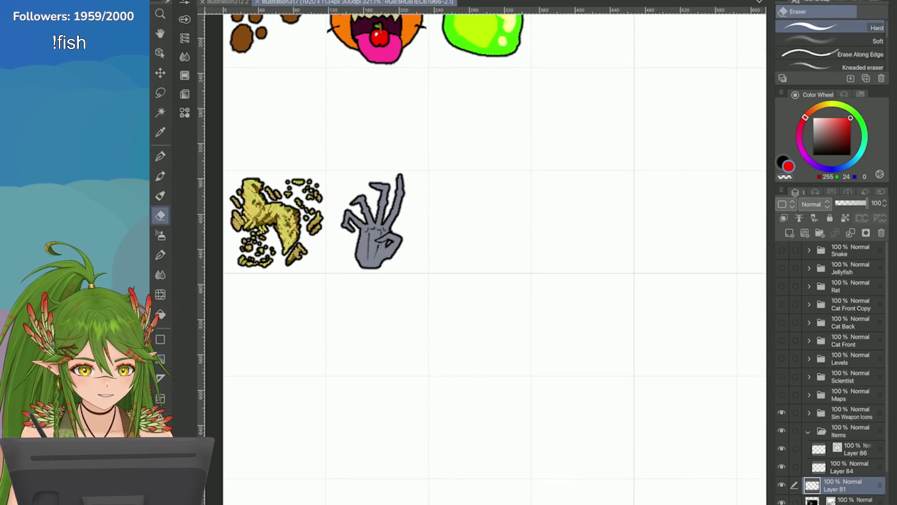
{"action": "left_click", "coordinate": [855, 449]}
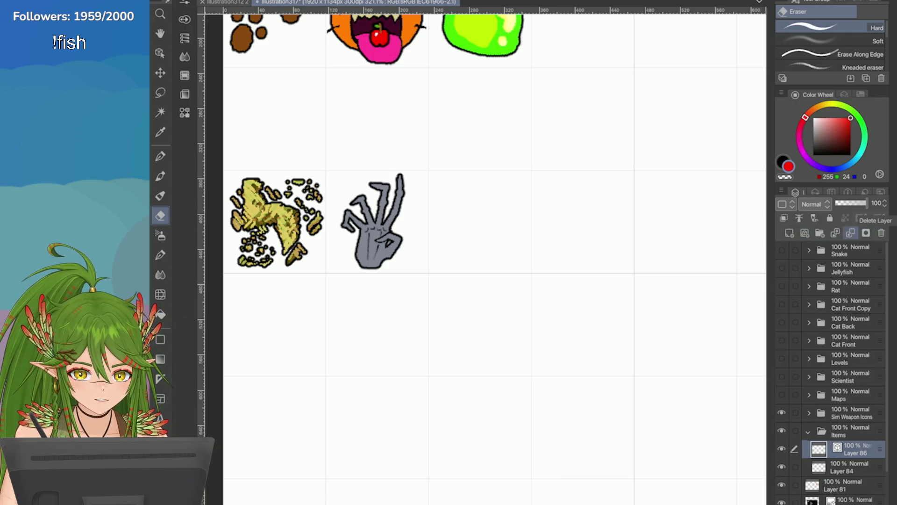
{"action": "right_click", "coordinate": [881, 233]}
{"action": "left_click", "coordinate": [682, 153]}
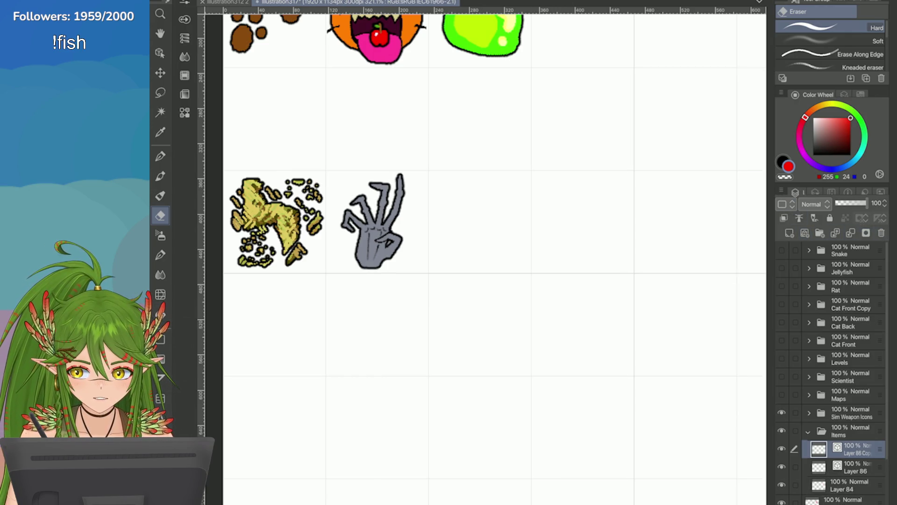
{"action": "scroll", "coordinate": [560, 206], "scroll_direction": "up", "scroll_amount": 3}
{"action": "key", "text": "p"}
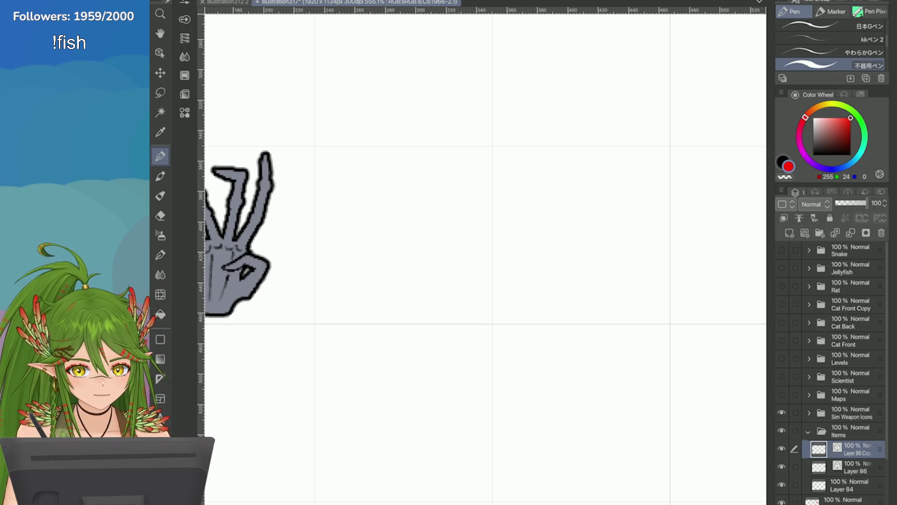
In beige, draw the rabbit foot's outline with its top lobe and toes
{"action": "left_click", "coordinate": [820, 106]}
{"action": "left_click_drag", "start_coordinate": [825, 119], "coordinate": [820, 123]}
{"action": "scroll", "coordinate": [487, 257], "scroll_direction": "down", "scroll_amount": 1}
{"action": "left_click_drag", "start_coordinate": [437, 162], "coordinate": [432, 242]}
{"action": "scroll", "coordinate": [436, 208], "scroll_direction": "up", "scroll_amount": 1}
{"action": "key", "text": "ctrl+z"}
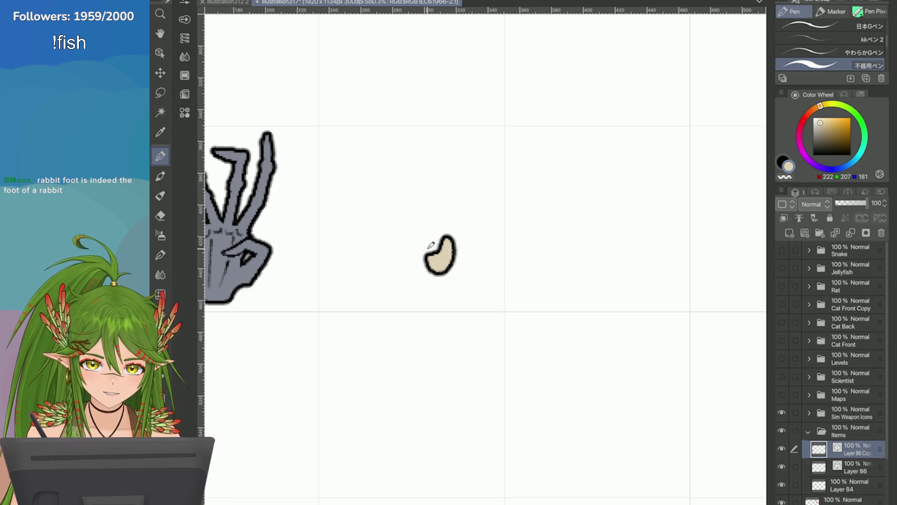
{"action": "key", "text": "ctrl+z"}
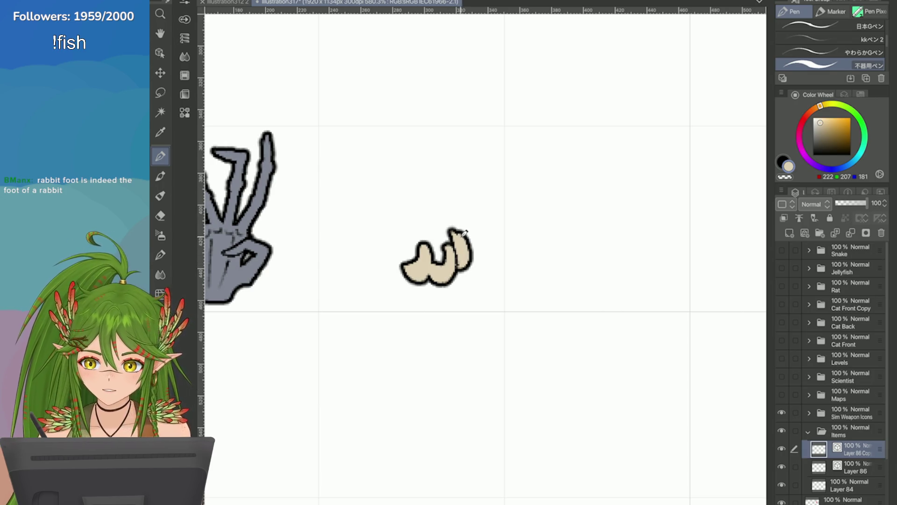
{"action": "mouse_move", "coordinate": [421, 173]}
{"action": "left_mouse_down"}
{"action": "mouse_move", "coordinate": [398, 146]}
{"action": "mouse_move", "coordinate": [372, 150]}
{"action": "mouse_move", "coordinate": [362, 190]}
{"action": "mouse_move", "coordinate": [408, 265]}
{"action": "left_mouse_up"}
{"action": "key", "text": "ctrl+z"}
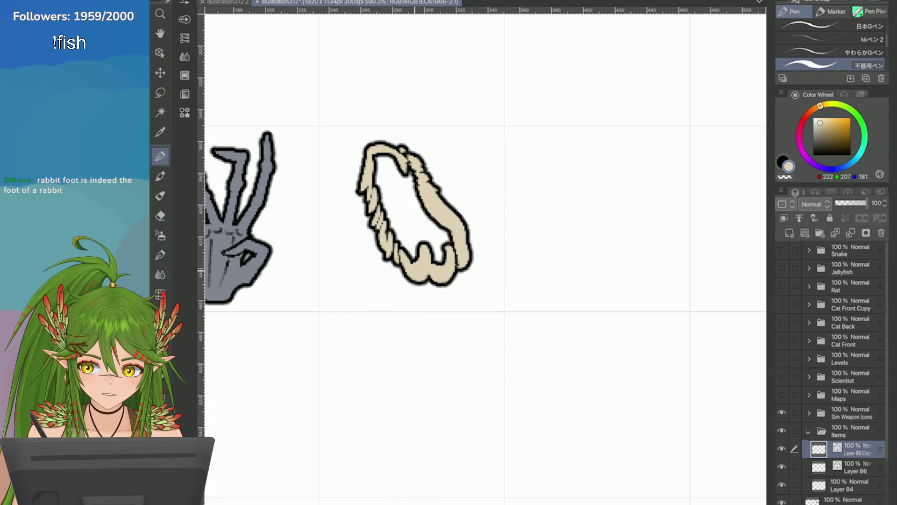
{"action": "mouse_move", "coordinate": [442, 236]}
{"action": "left_mouse_down"}
{"action": "mouse_move", "coordinate": [437, 261]}
{"action": "mouse_move", "coordinate": [453, 234]}
{"action": "left_mouse_up"}
Erase a toe crease, thicken the foot's outline, then pick black and 日本Gペン
{"action": "scroll", "coordinate": [444, 237], "scroll_direction": "up", "scroll_amount": 1}
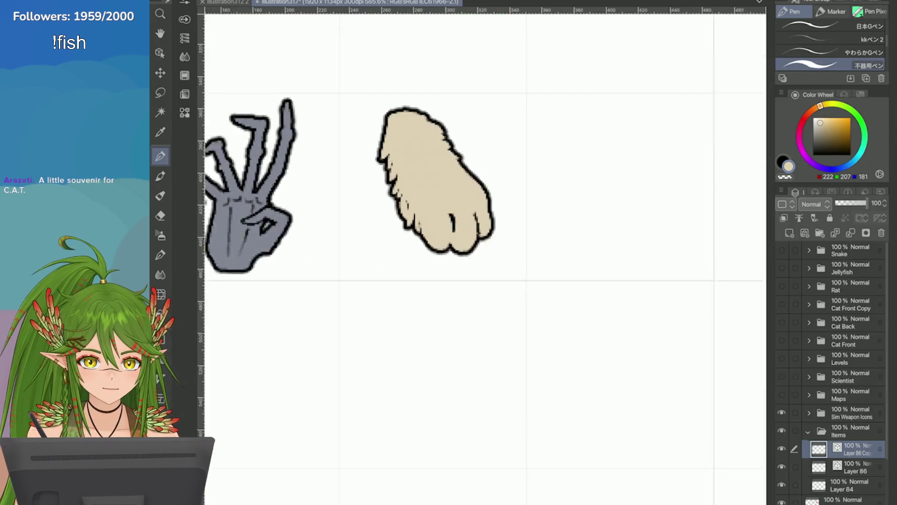
{"action": "key", "text": "c"}
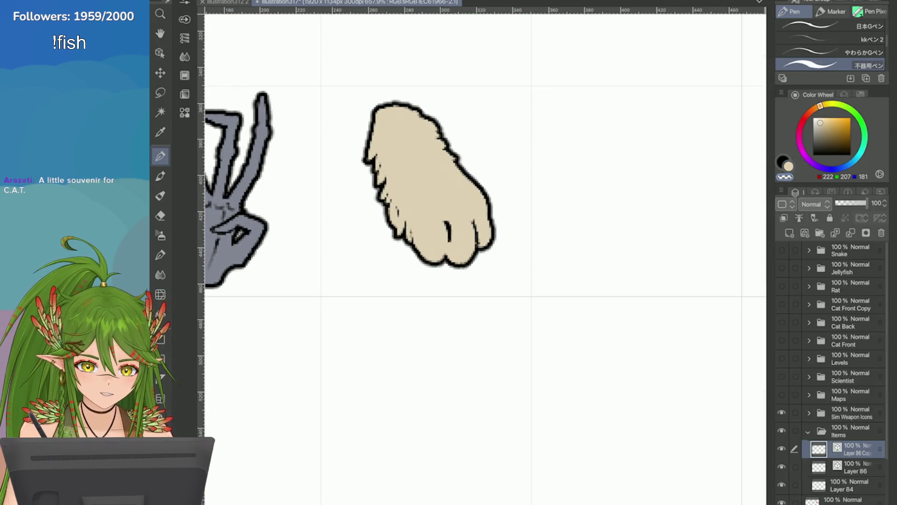
{"action": "mouse_move", "coordinate": [450, 261]}
{"action": "left_mouse_down"}
{"action": "mouse_move", "coordinate": [447, 244]}
{"action": "mouse_move", "coordinate": [444, 262]}
{"action": "mouse_move", "coordinate": [475, 213]}
{"action": "left_mouse_up"}
{"action": "left_click", "coordinate": [787, 166]}
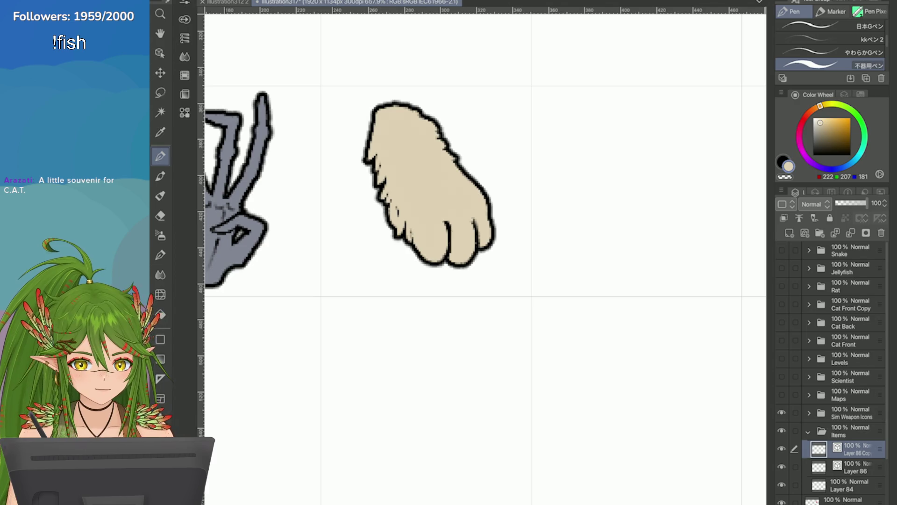
{"action": "mouse_move", "coordinate": [435, 264]}
{"action": "left_mouse_down"}
{"action": "mouse_move", "coordinate": [416, 259]}
{"action": "mouse_move", "coordinate": [421, 244]}
{"action": "mouse_move", "coordinate": [407, 233]}
{"action": "left_mouse_up"}
{"action": "mouse_move", "coordinate": [437, 139]}
{"action": "left_mouse_down"}
{"action": "mouse_move", "coordinate": [447, 129]}
{"action": "mouse_move", "coordinate": [449, 148]}
{"action": "mouse_move", "coordinate": [471, 175]}
{"action": "mouse_move", "coordinate": [452, 147]}
{"action": "mouse_move", "coordinate": [464, 153]}
{"action": "left_mouse_up"}
{"action": "left_click_drag", "start_coordinate": [430, 255], "coordinate": [421, 264]}
{"action": "left_click_drag", "start_coordinate": [471, 249], "coordinate": [450, 265]}
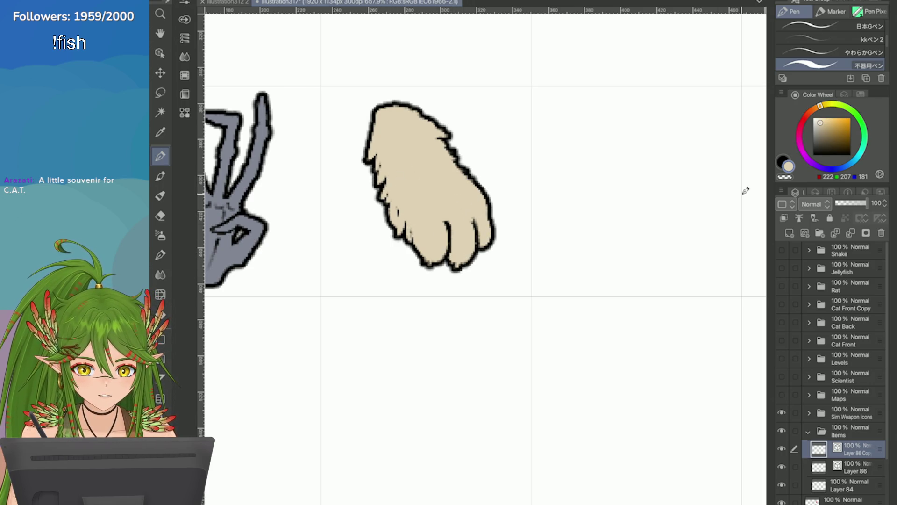
{"action": "left_click", "coordinate": [782, 160]}
{"action": "left_click", "coordinate": [823, 26]}
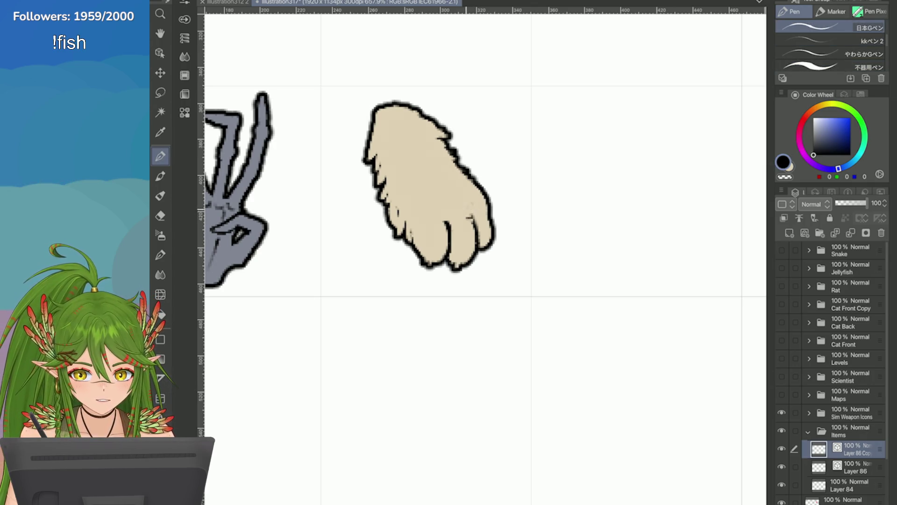
Add dark fur strokes across the rabbit foot, from its top to its lower middle
{"action": "mouse_move", "coordinate": [466, 206]}
{"action": "left_mouse_down"}
{"action": "mouse_move", "coordinate": [471, 216]}
{"action": "mouse_move", "coordinate": [437, 148]}
{"action": "mouse_move", "coordinate": [439, 159]}
{"action": "mouse_move", "coordinate": [427, 161]}
{"action": "mouse_move", "coordinate": [462, 227]}
{"action": "left_mouse_up"}
{"action": "mouse_move", "coordinate": [398, 162]}
{"action": "left_mouse_down"}
{"action": "mouse_move", "coordinate": [412, 168]}
{"action": "mouse_move", "coordinate": [401, 173]}
{"action": "left_mouse_up"}
{"action": "mouse_move", "coordinate": [420, 132]}
{"action": "left_mouse_down"}
{"action": "mouse_move", "coordinate": [430, 142]}
{"action": "mouse_move", "coordinate": [392, 155]}
{"action": "mouse_move", "coordinate": [418, 191]}
{"action": "mouse_move", "coordinate": [398, 194]}
{"action": "left_mouse_up"}
{"action": "left_click_drag", "start_coordinate": [414, 111], "coordinate": [408, 123]}
{"action": "left_click_drag", "start_coordinate": [406, 201], "coordinate": [419, 220]}
{"action": "left_click_drag", "start_coordinate": [422, 206], "coordinate": [426, 212]}
{"action": "scroll", "coordinate": [616, 274], "scroll_direction": "down", "scroll_amount": 5}
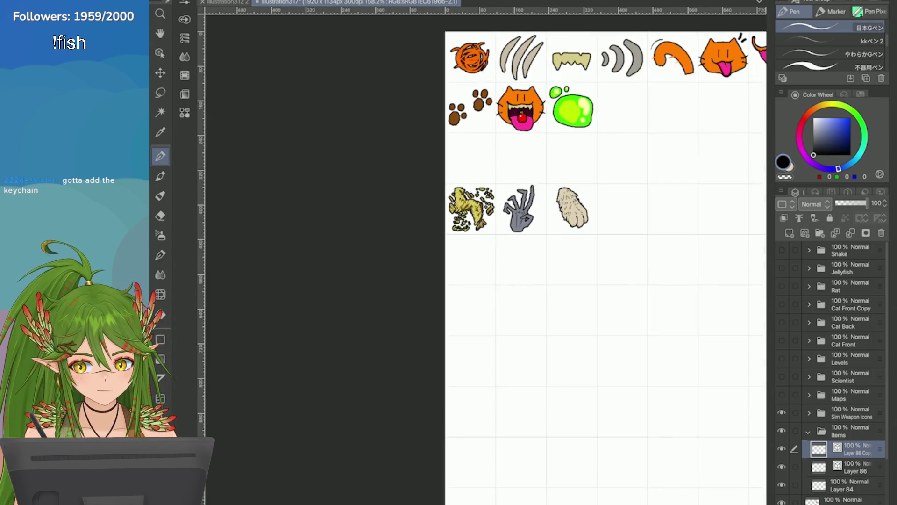
{"action": "scroll", "coordinate": [615, 216], "scroll_direction": "up", "scroll_amount": 5}
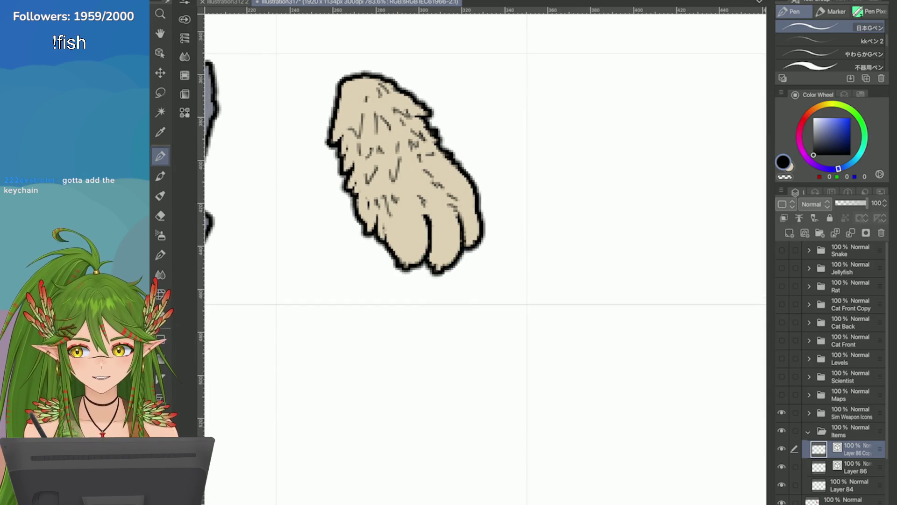
Nudge the rabbit foot slightly down and right with Ctrl+T
{"action": "key", "text": "ctrl+t"}
{"action": "left_click_drag", "start_coordinate": [404, 178], "coordinate": [408, 186]}
{"action": "key", "text": "Return"}
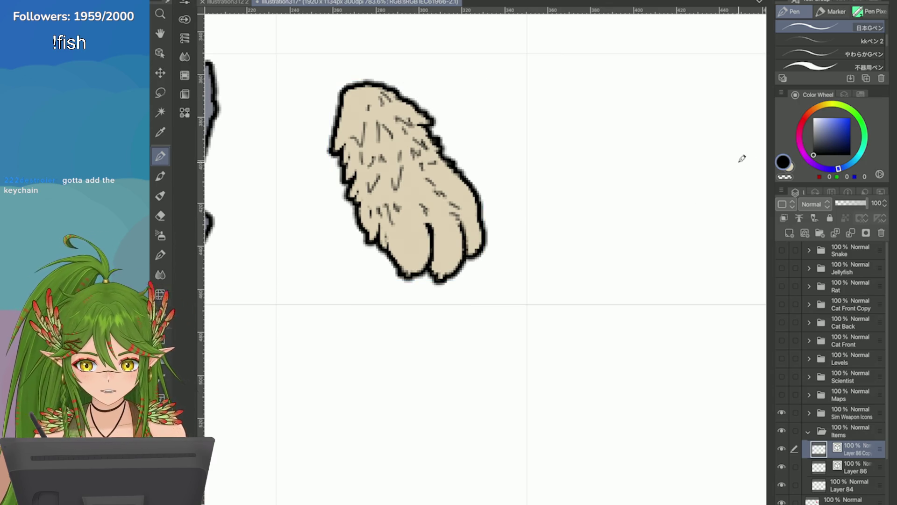
Redraw the foot's bottom tip shorter in light grey, undoing a misplaced claw-outline stroke
{"action": "key", "text": "x"}
{"action": "left_click", "coordinate": [817, 128]}
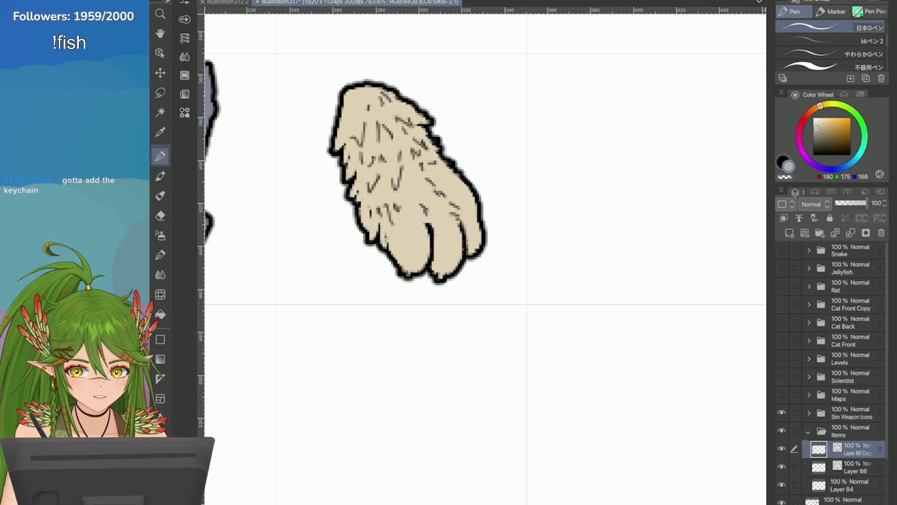
{"action": "left_click_drag", "start_coordinate": [461, 266], "coordinate": [452, 286]}
{"action": "left_click_drag", "start_coordinate": [484, 244], "coordinate": [479, 265]}
{"action": "mouse_move", "coordinate": [411, 275]}
{"action": "left_mouse_down"}
{"action": "mouse_move", "coordinate": [420, 288]}
{"action": "mouse_move", "coordinate": [417, 260]}
{"action": "left_mouse_up"}
{"action": "key", "text": "ctrl+z"}
Zoom out, then paint red on top of the rabbit foot with a rougher pen
{"action": "key", "text": "ctrl+minus"}
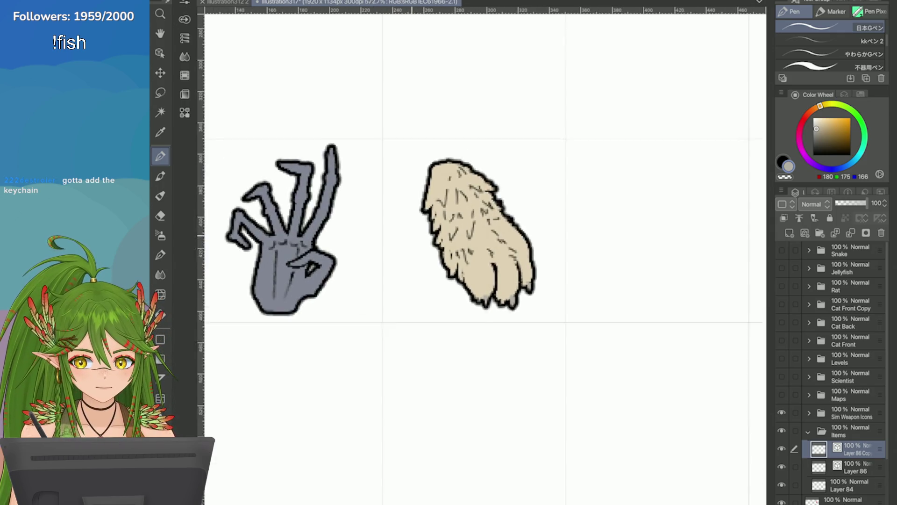
{"action": "left_click", "coordinate": [802, 122]}
{"action": "left_click", "coordinate": [840, 126]}
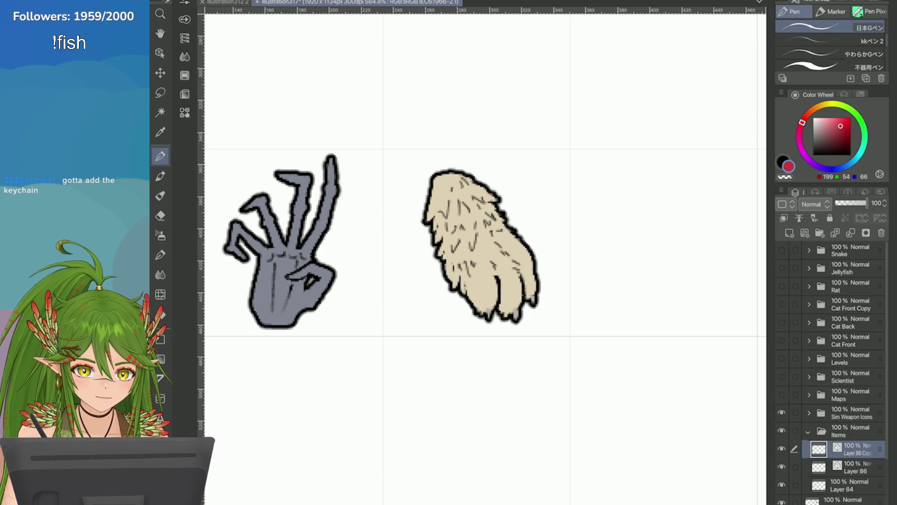
{"action": "left_click", "coordinate": [823, 65]}
{"action": "mouse_move", "coordinate": [441, 174]}
{"action": "left_mouse_down"}
{"action": "mouse_move", "coordinate": [449, 180]}
{"action": "mouse_move", "coordinate": [457, 170]}
{"action": "mouse_move", "coordinate": [435, 194]}
{"action": "mouse_move", "coordinate": [453, 179]}
{"action": "left_mouse_up"}
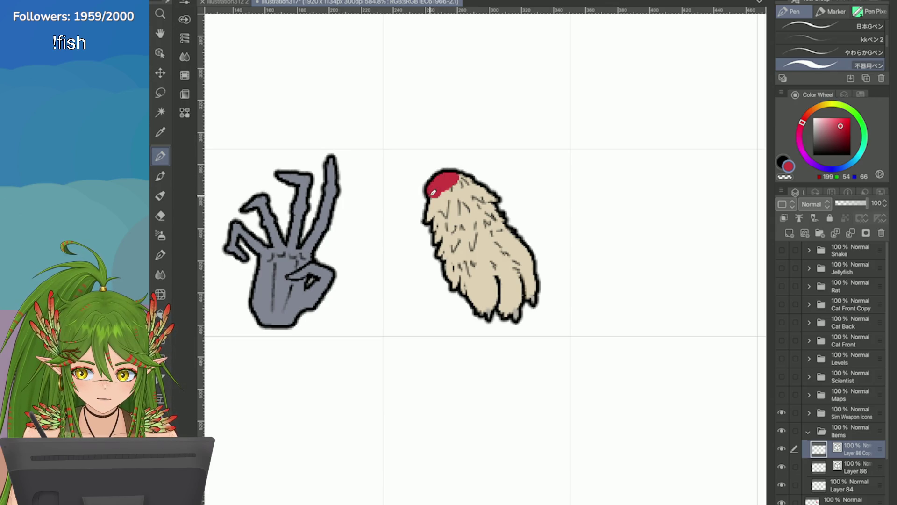
Extend the red patch across the foot's top and add lighter brown at its upper edge
{"action": "left_click_drag", "start_coordinate": [460, 173], "coordinate": [435, 189]}
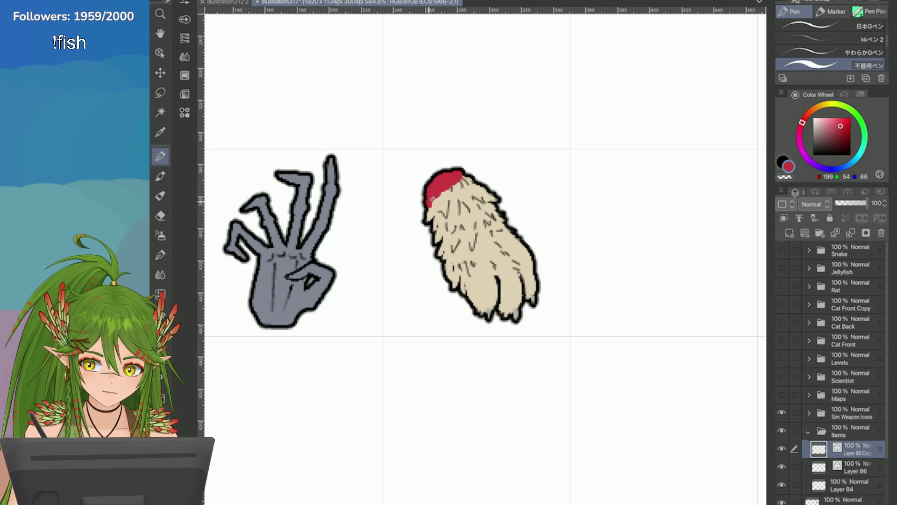
{"action": "left_click", "coordinate": [442, 205], "text": "alt"}
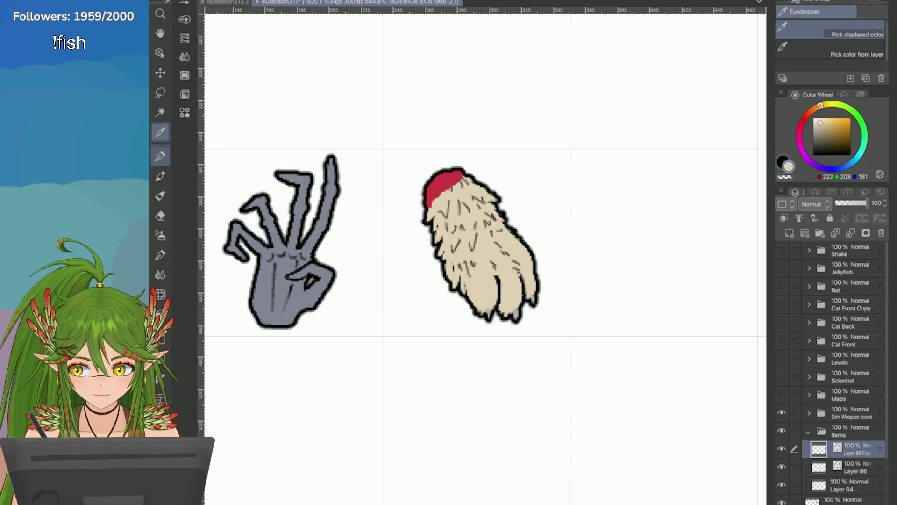
{"action": "left_click", "coordinate": [829, 138]}
{"action": "left_click", "coordinate": [827, 132]}
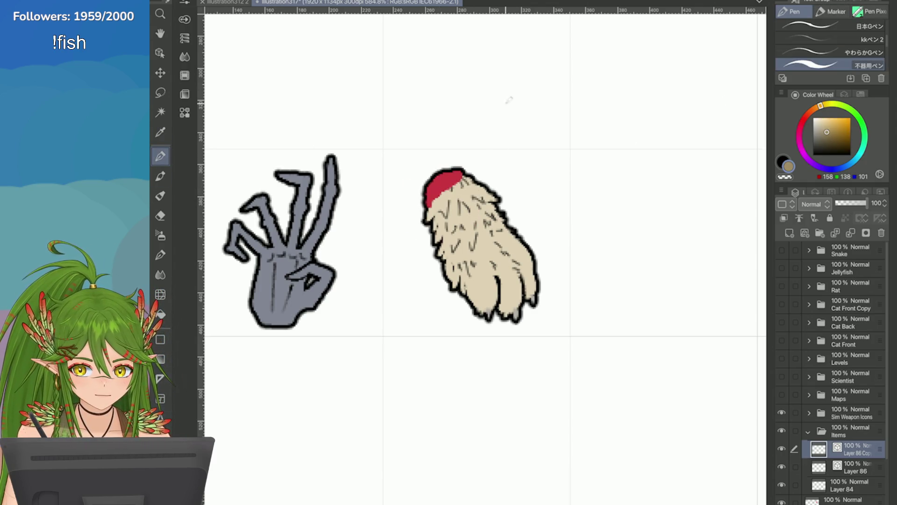
{"action": "mouse_move", "coordinate": [446, 169]}
{"action": "left_mouse_down"}
{"action": "mouse_move", "coordinate": [427, 206]}
{"action": "mouse_move", "coordinate": [463, 176]}
{"action": "mouse_move", "coordinate": [456, 164]}
{"action": "left_mouse_up"}
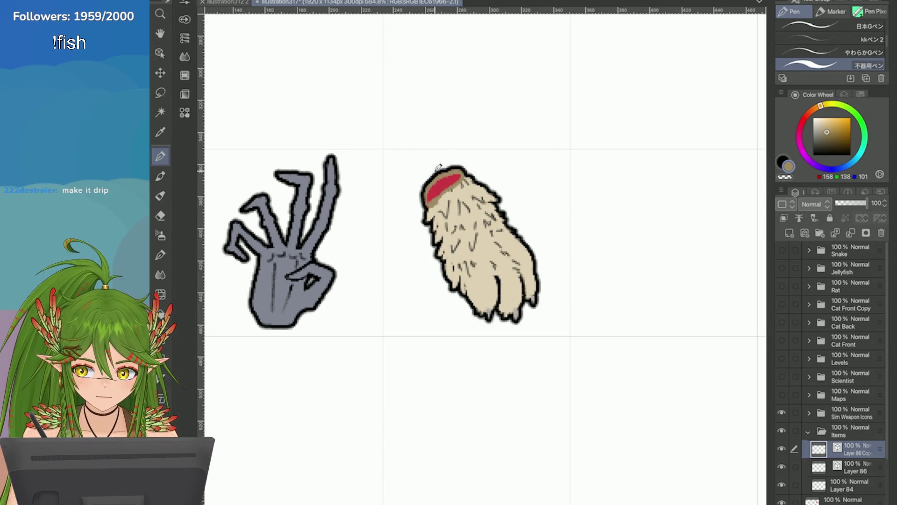
Repaint the top patch in bright red, then tone the colour down to a muted red
{"action": "left_click", "coordinate": [453, 193], "text": "alt"}
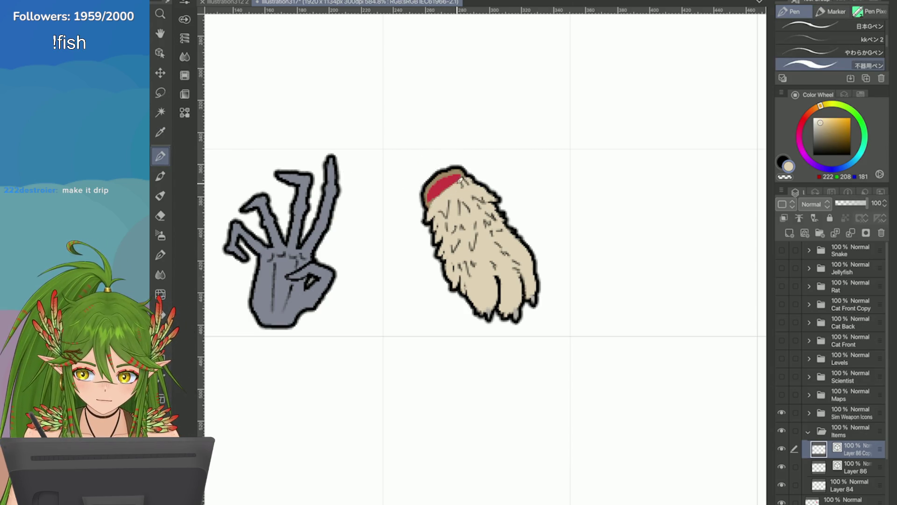
{"action": "mouse_move", "coordinate": [448, 172]}
{"action": "left_mouse_down"}
{"action": "mouse_move", "coordinate": [434, 193]}
{"action": "mouse_move", "coordinate": [456, 179]}
{"action": "left_mouse_up"}
{"action": "left_click", "coordinate": [837, 128]}
{"action": "scroll", "coordinate": [593, 269], "scroll_direction": "down", "scroll_amount": 5}
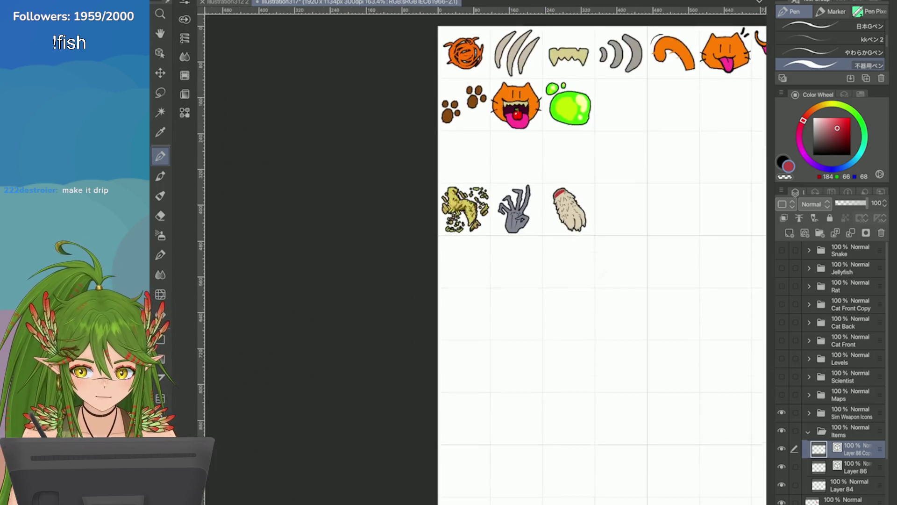
{"action": "scroll", "coordinate": [556, 264], "scroll_direction": "up", "scroll_amount": 6}
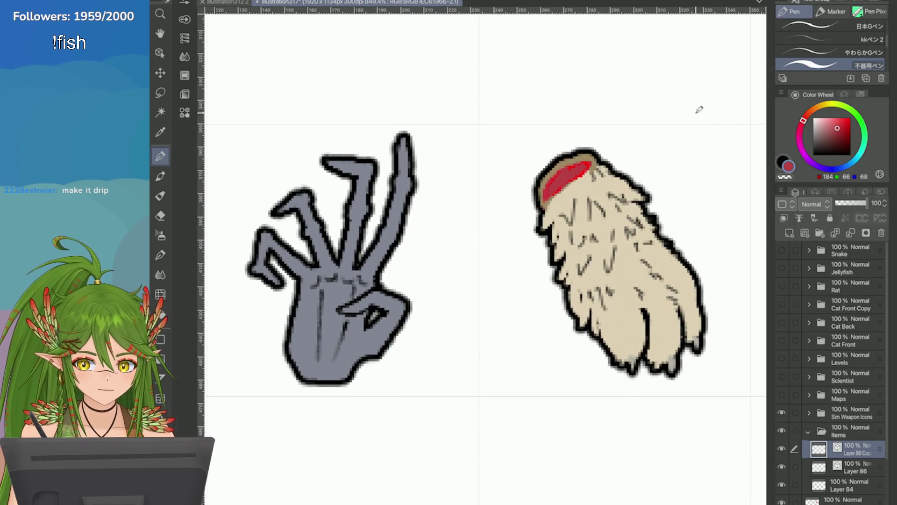
{"action": "mouse_move", "coordinate": [837, 128]}
{"action": "left_mouse_down"}
{"action": "mouse_move", "coordinate": [851, 122]}
{"action": "mouse_move", "coordinate": [841, 126]}
{"action": "left_mouse_up"}
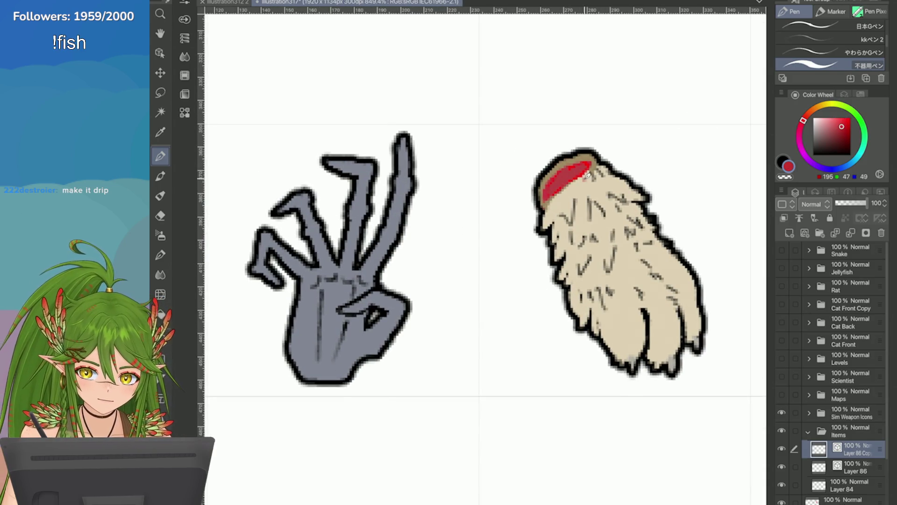
Draw a blood drip down from the red stump and fill its top-left gap
{"action": "left_click_drag", "start_coordinate": [585, 168], "coordinate": [599, 230]}
{"action": "scroll", "coordinate": [608, 262], "scroll_direction": "down", "scroll_amount": 3}
{"action": "scroll", "coordinate": [406, 181], "scroll_direction": "up", "scroll_amount": 3}
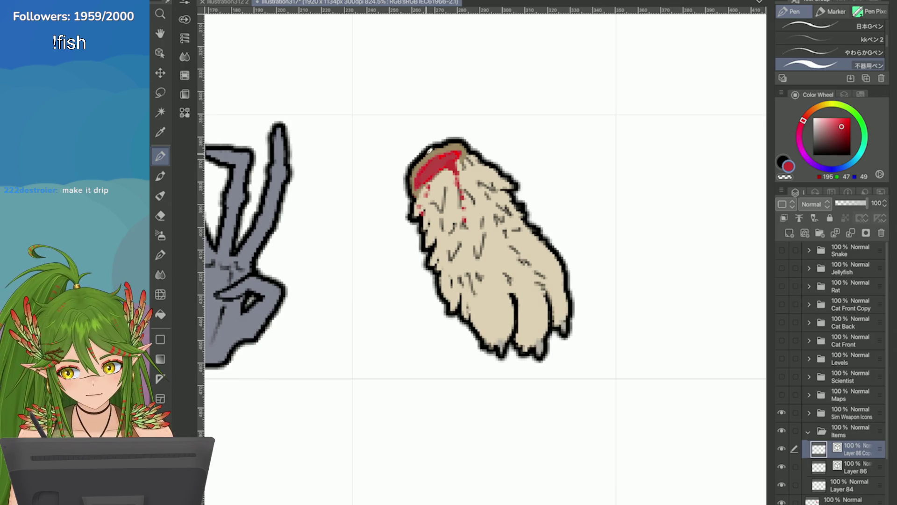
{"action": "left_click_drag", "start_coordinate": [426, 167], "coordinate": [417, 177]}
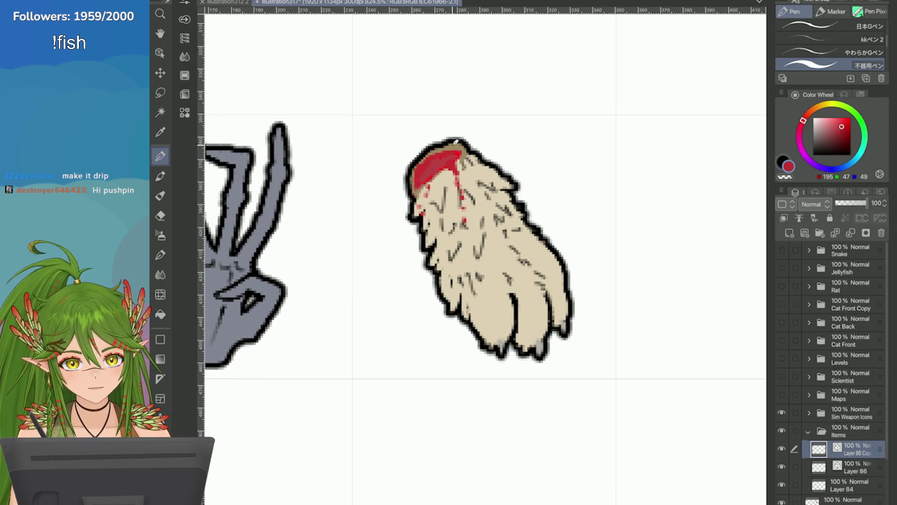
{"action": "scroll", "coordinate": [638, 429], "scroll_direction": "up", "scroll_amount": 2}
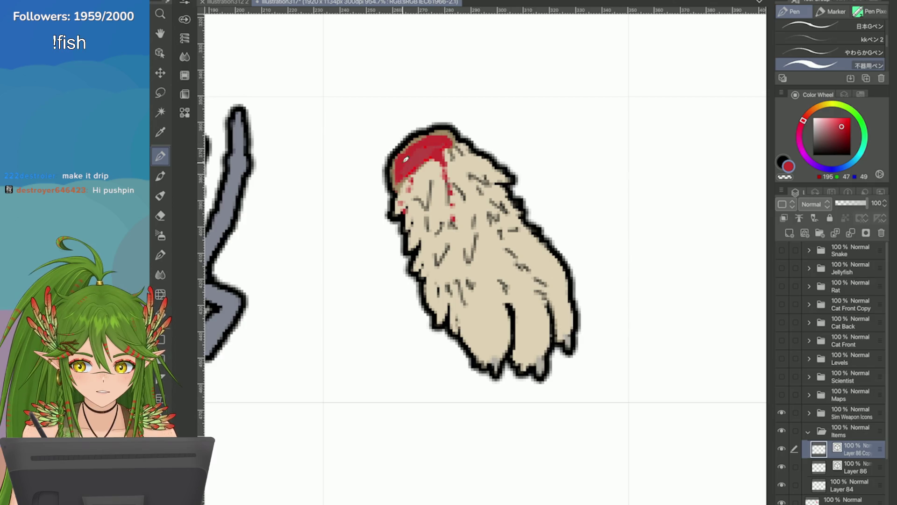
{"action": "scroll", "coordinate": [650, 241], "scroll_direction": "down", "scroll_amount": 5}
{"action": "scroll", "coordinate": [482, 257], "scroll_direction": "up", "scroll_amount": 2}
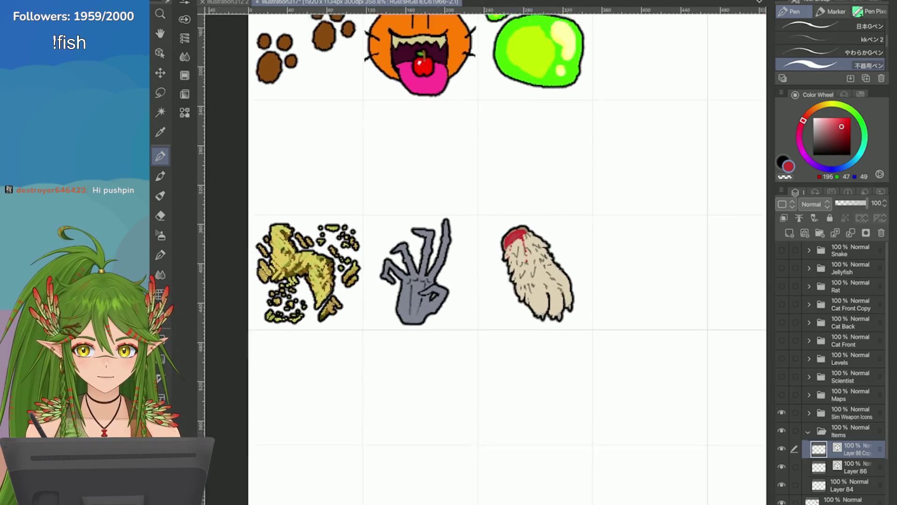
Shift the bloody rabbit foot slightly up-left, confirm, and zoom out over the item sheet
{"action": "key", "text": "ctrl+t"}
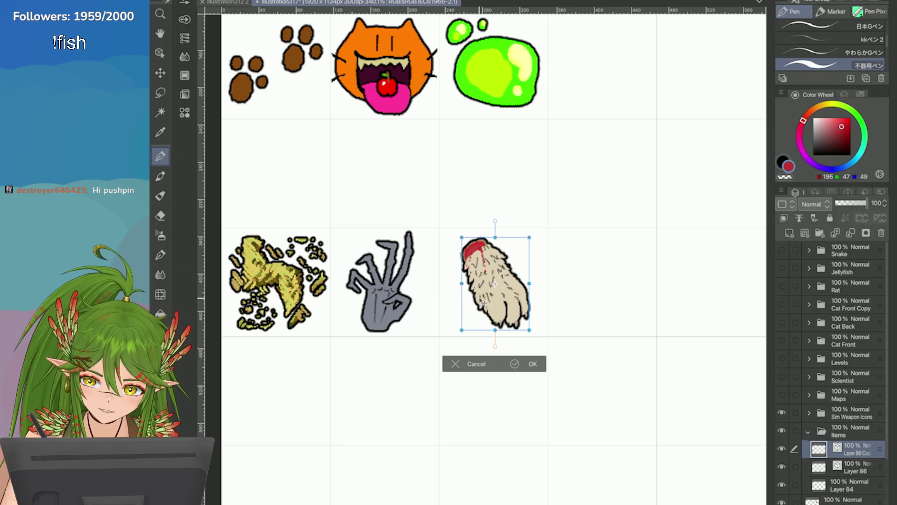
{"action": "left_click_drag", "start_coordinate": [483, 302], "coordinate": [481, 298]}
{"action": "left_click", "coordinate": [513, 361]}
{"action": "scroll", "coordinate": [491, 257], "scroll_direction": "down", "scroll_amount": 3}
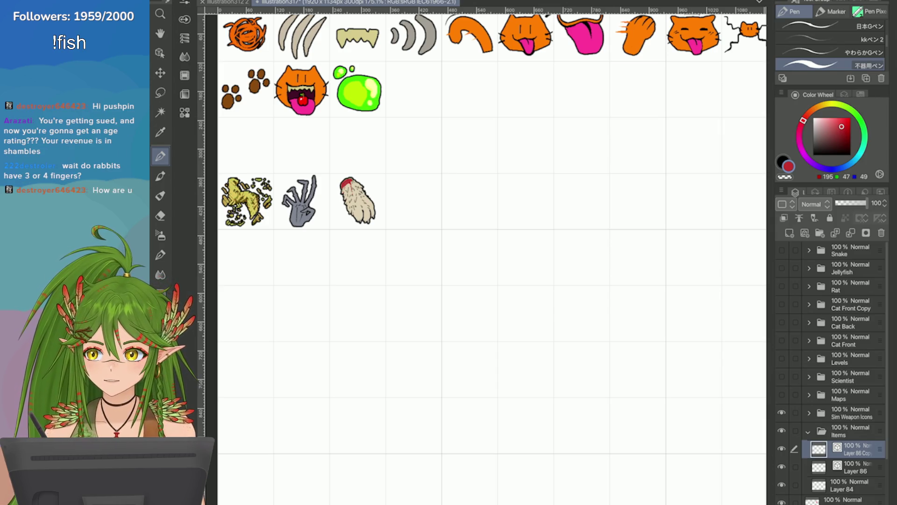
{"action": "scroll", "coordinate": [490, 257], "scroll_direction": "down", "scroll_amount": 2}
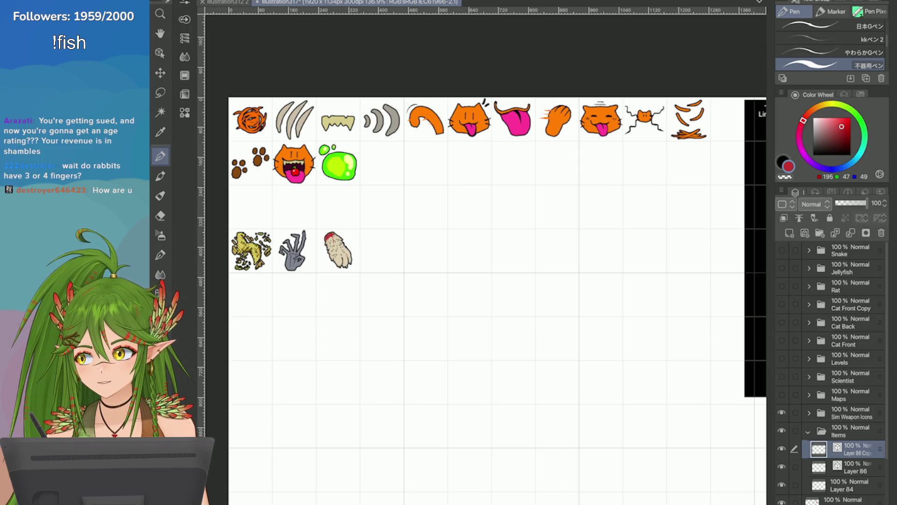
{"action": "scroll", "coordinate": [498, 262], "scroll_direction": "down", "scroll_amount": 5}
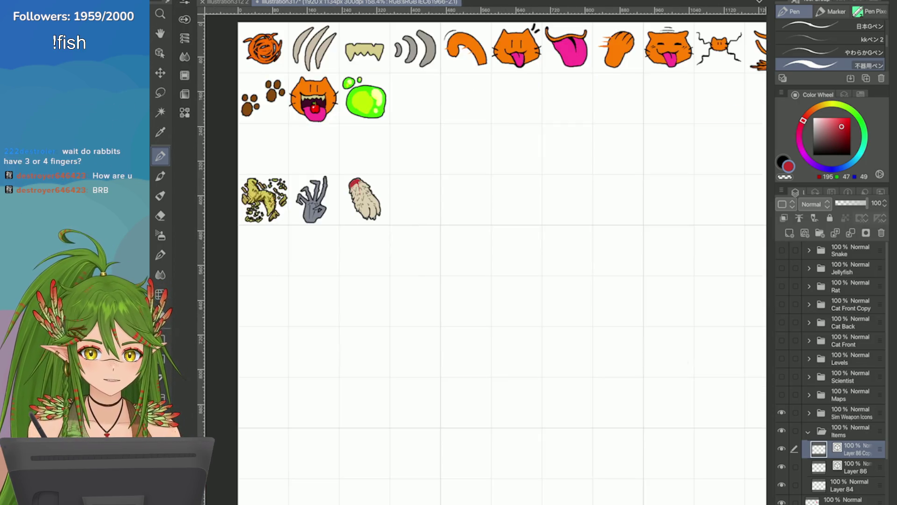
Strike through 'Rabbits foot' on the items list in pure red and save the document
{"action": "left_click_drag", "start_coordinate": [421, 187], "coordinate": [439, 191]}
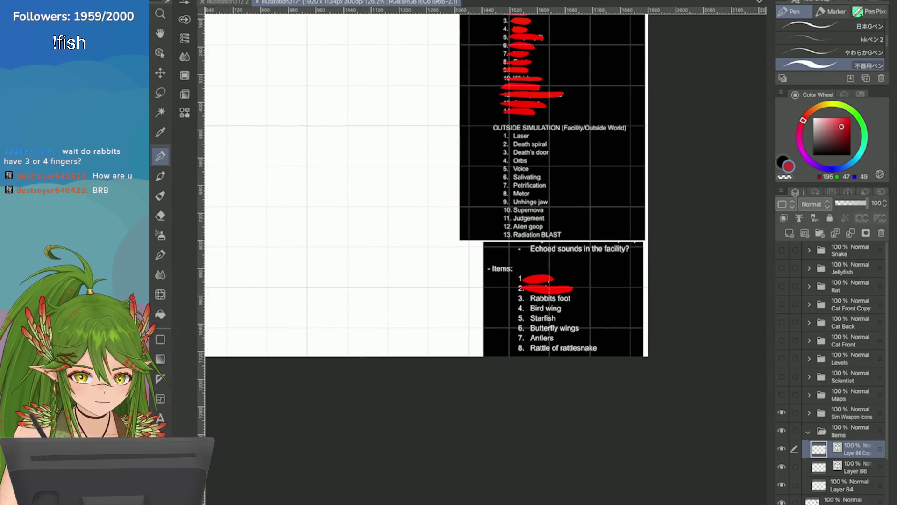
{"action": "left_click", "coordinate": [842, 499]}
{"action": "left_click", "coordinate": [851, 117]}
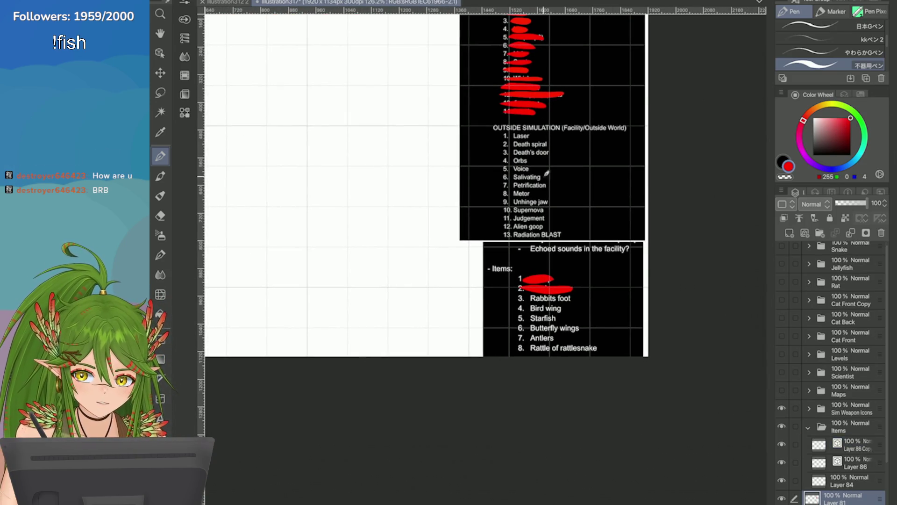
{"action": "left_click_drag", "start_coordinate": [572, 297], "coordinate": [521, 298]}
{"action": "key", "text": "ctrl+0"}
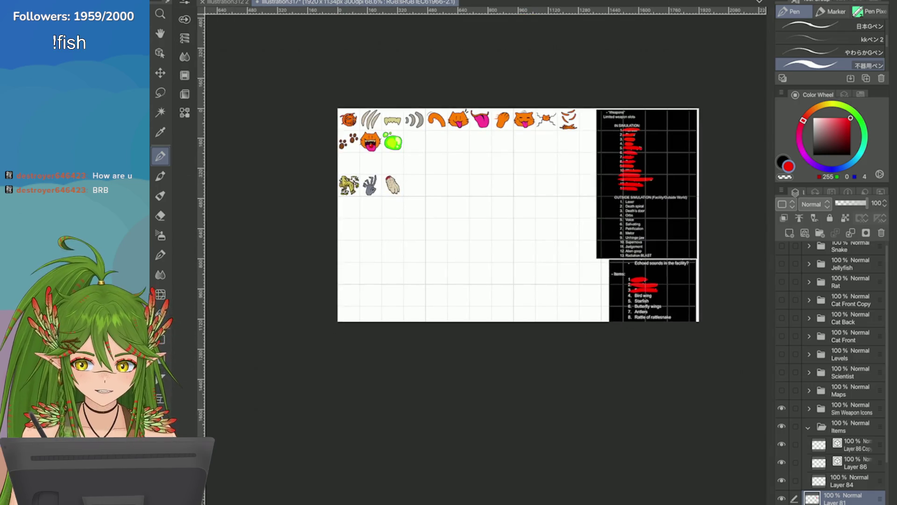
{"action": "key", "text": "ctrl+s"}
Duplicate the Layer 86 Copy layer
{"action": "scroll", "coordinate": [408, 175], "scroll_direction": "up", "scroll_amount": 5}
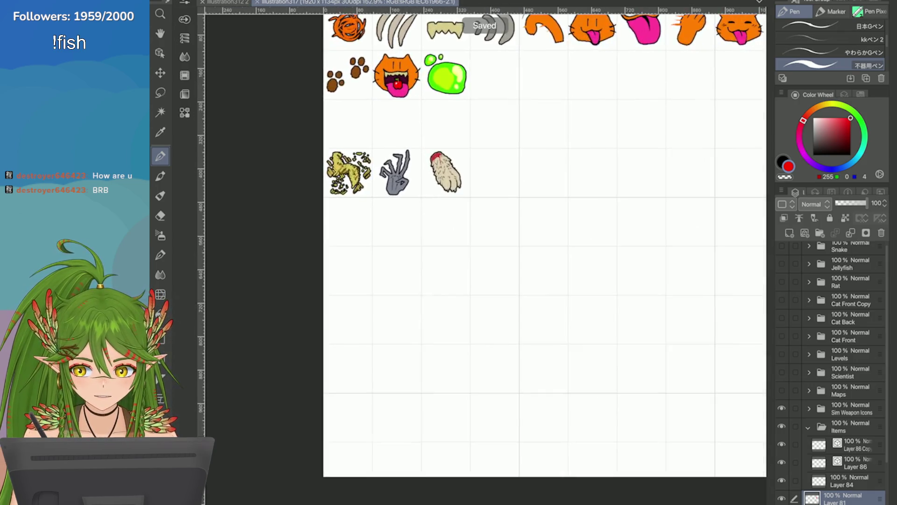
{"action": "left_click", "coordinate": [856, 445]}
{"action": "left_click", "coordinate": [782, 191]}
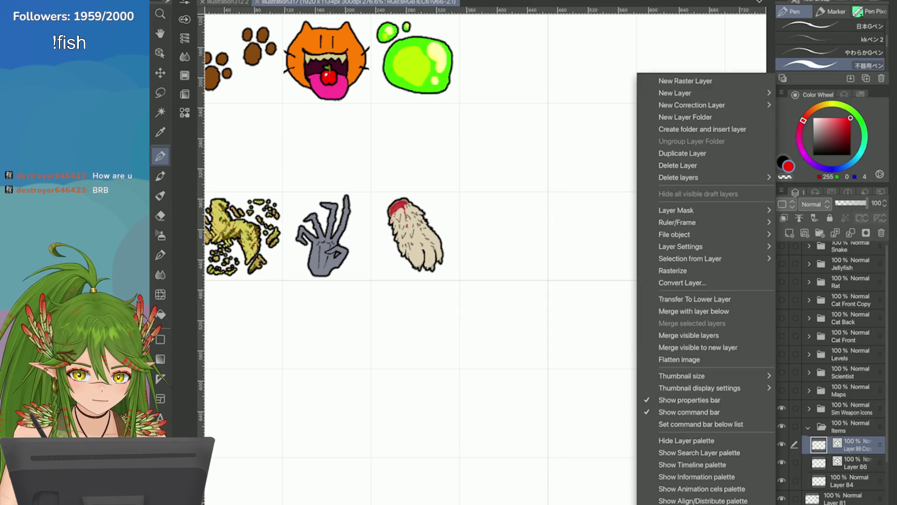
{"action": "left_click", "coordinate": [682, 153]}
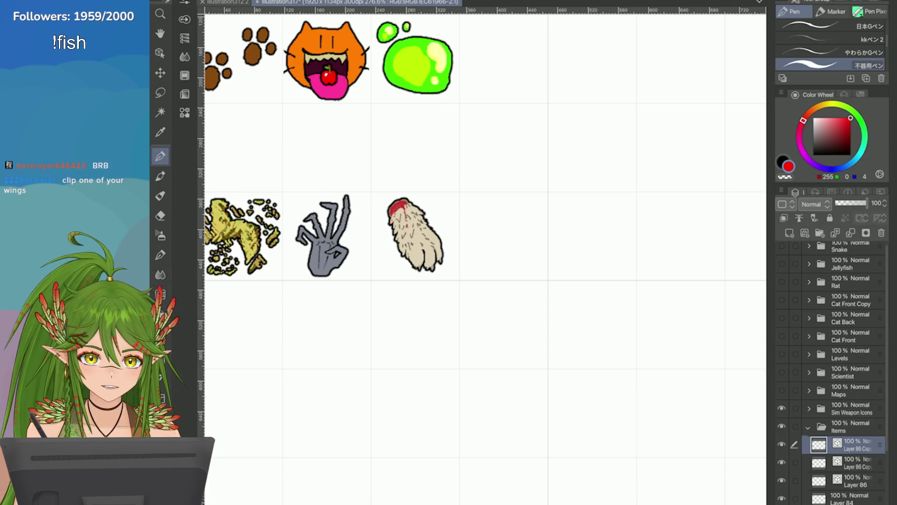
Start a bright green shape beside the rabbit foot, undoing the first stroke
{"action": "left_click", "coordinate": [858, 117]}
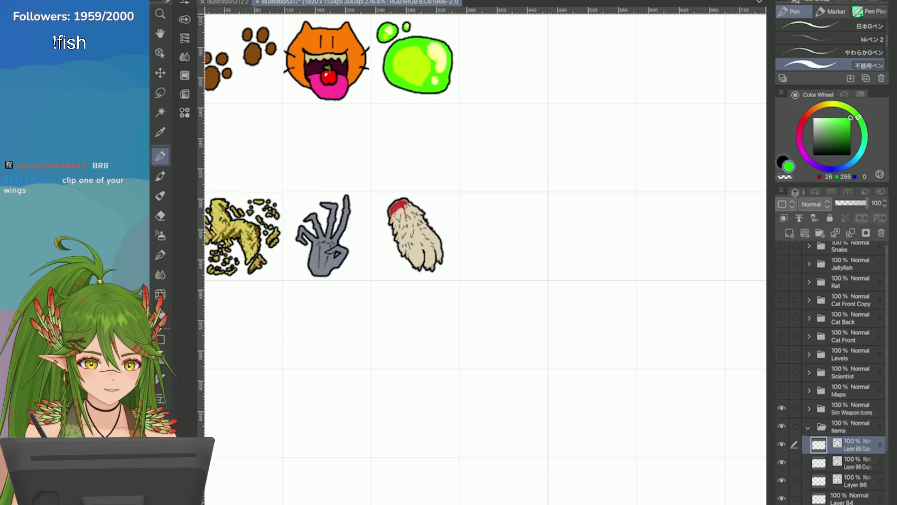
{"action": "scroll", "coordinate": [486, 253], "scroll_direction": "down", "scroll_amount": 5}
{"action": "scroll", "coordinate": [589, 187], "scroll_direction": "up", "scroll_amount": 4}
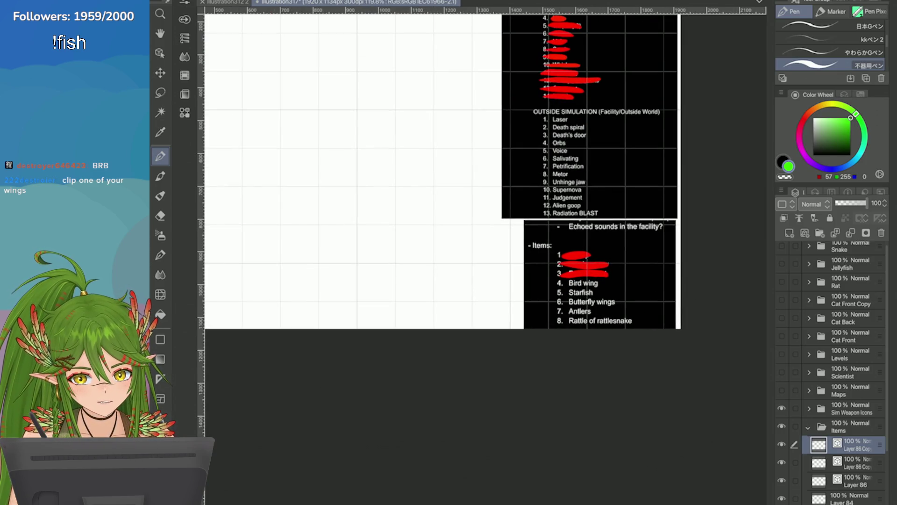
{"action": "scroll", "coordinate": [589, 262], "scroll_direction": "up", "scroll_amount": 3}
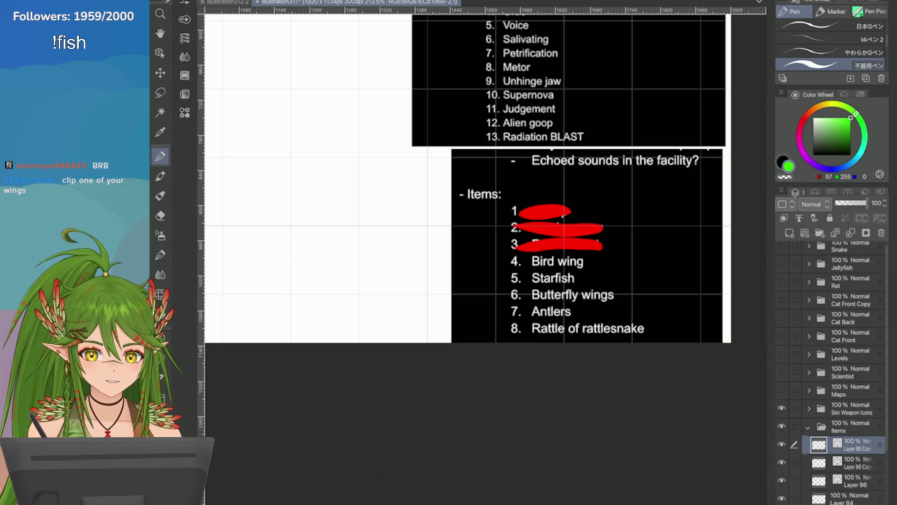
{"action": "scroll", "coordinate": [596, 265], "scroll_direction": "up", "scroll_amount": 2}
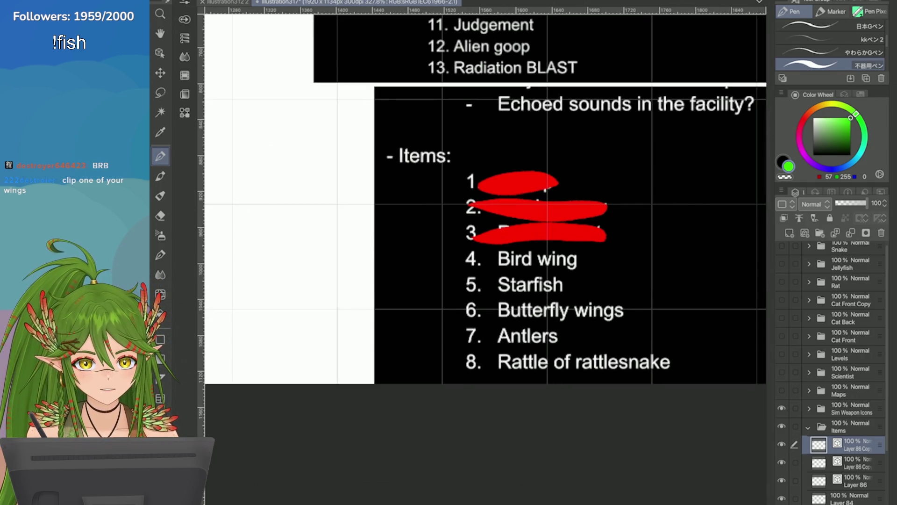
{"action": "scroll", "coordinate": [561, 197], "scroll_direction": "down", "scroll_amount": 4}
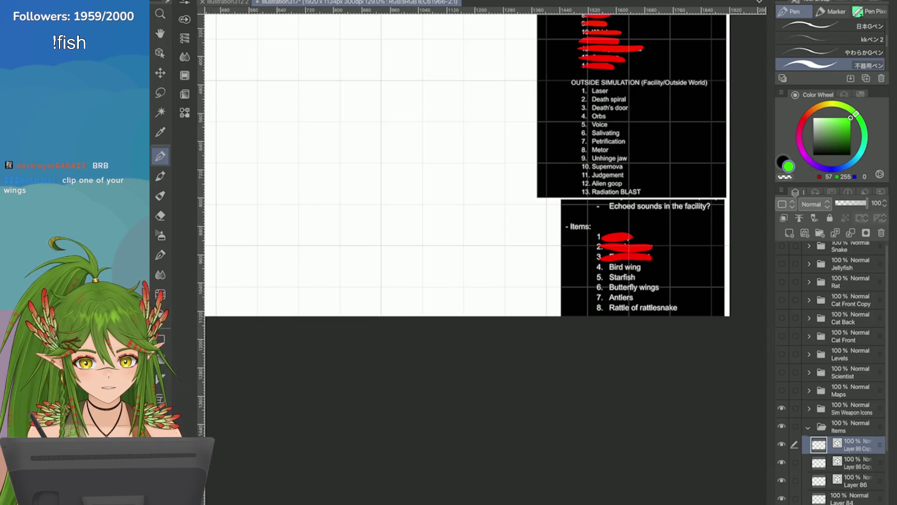
{"action": "scroll", "coordinate": [468, 187], "scroll_direction": "down", "scroll_amount": 3}
{"action": "scroll", "coordinate": [448, 140], "scroll_direction": "up", "scroll_amount": 6}
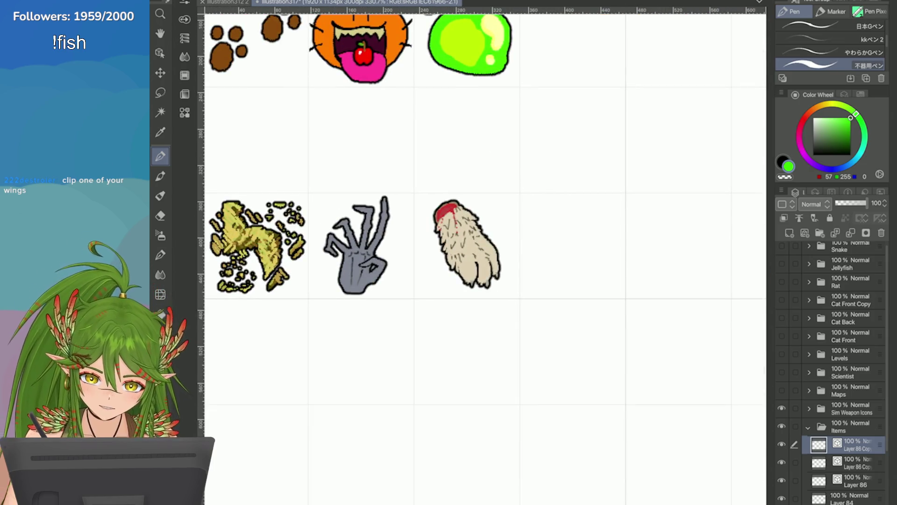
{"action": "scroll", "coordinate": [468, 243], "scroll_direction": "up", "scroll_amount": 3}
{"action": "mouse_move", "coordinate": [481, 148]}
{"action": "left_mouse_down"}
{"action": "mouse_move", "coordinate": [491, 159]}
{"action": "mouse_move", "coordinate": [433, 217]}
{"action": "mouse_move", "coordinate": [482, 187]}
{"action": "mouse_move", "coordinate": [482, 142]}
{"action": "mouse_move", "coordinate": [510, 149]}
{"action": "mouse_move", "coordinate": [481, 145]}
{"action": "mouse_move", "coordinate": [477, 177]}
{"action": "mouse_move", "coordinate": [507, 140]}
{"action": "mouse_move", "coordinate": [512, 156]}
{"action": "mouse_move", "coordinate": [499, 155]}
{"action": "mouse_move", "coordinate": [520, 140]}
{"action": "mouse_move", "coordinate": [476, 146]}
{"action": "mouse_move", "coordinate": [519, 149]}
{"action": "mouse_move", "coordinate": [427, 215]}
{"action": "mouse_move", "coordinate": [429, 247]}
{"action": "mouse_move", "coordinate": [454, 223]}
{"action": "mouse_move", "coordinate": [443, 223]}
{"action": "left_mouse_up"}
{"action": "key", "text": "ctrl+z"}
{"action": "left_click", "coordinate": [839, 123]}
Switch to a softer, duller green and undo the rough end of the green shape
{"action": "left_click", "coordinate": [832, 127]}
{"action": "key", "text": "ctrl+z"}
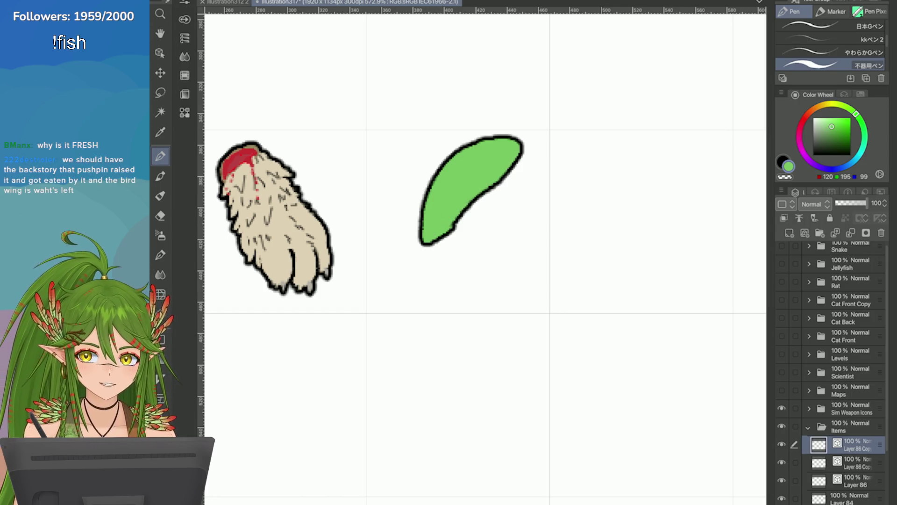
{"action": "scroll", "coordinate": [673, 152], "scroll_direction": "down", "scroll_amount": 3}
{"action": "scroll", "coordinate": [388, 140], "scroll_direction": "up", "scroll_amount": 4}
{"action": "scroll", "coordinate": [663, 242], "scroll_direction": "down", "scroll_amount": 3}
{"action": "scroll", "coordinate": [528, 187], "scroll_direction": "up", "scroll_amount": 2}
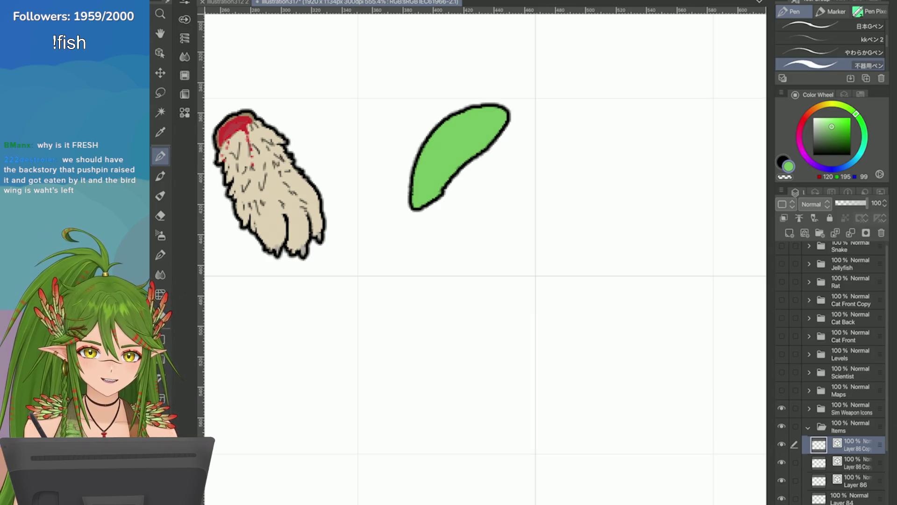
{"action": "scroll", "coordinate": [353, 96], "scroll_direction": "up", "scroll_amount": 1}
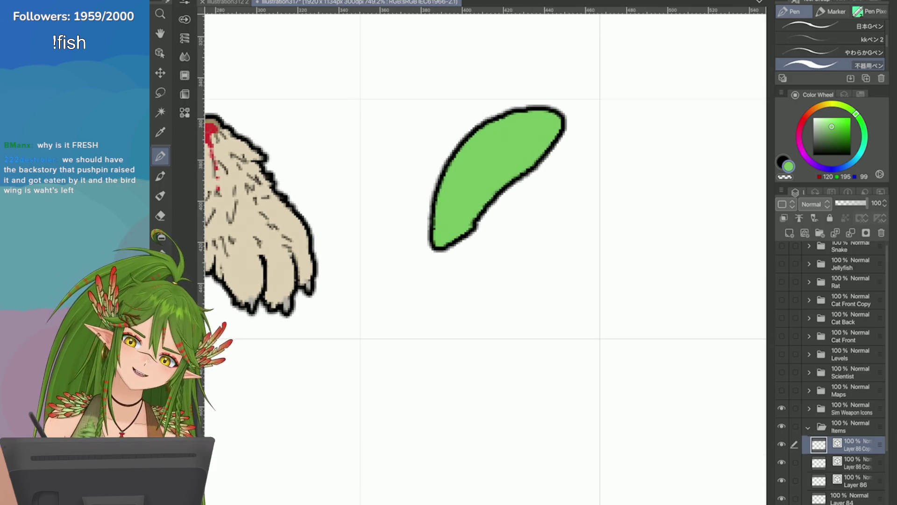
Reshape the leaf's lower outline into a pointed tip and start a pale cream shaft
{"action": "left_click_drag", "start_coordinate": [433, 220], "coordinate": [439, 239]}
{"action": "left_click_drag", "start_coordinate": [481, 215], "coordinate": [437, 256]}
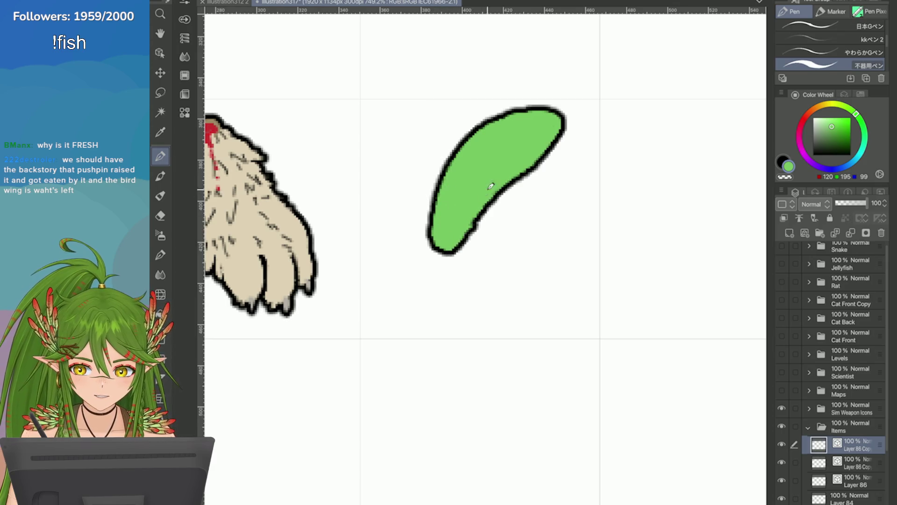
{"action": "mouse_move", "coordinate": [426, 224]}
{"action": "left_mouse_down"}
{"action": "mouse_move", "coordinate": [453, 242]}
{"action": "mouse_move", "coordinate": [437, 255]}
{"action": "left_mouse_up"}
{"action": "mouse_move", "coordinate": [444, 223]}
{"action": "left_mouse_down"}
{"action": "mouse_move", "coordinate": [434, 255]}
{"action": "mouse_move", "coordinate": [448, 255]}
{"action": "left_mouse_up"}
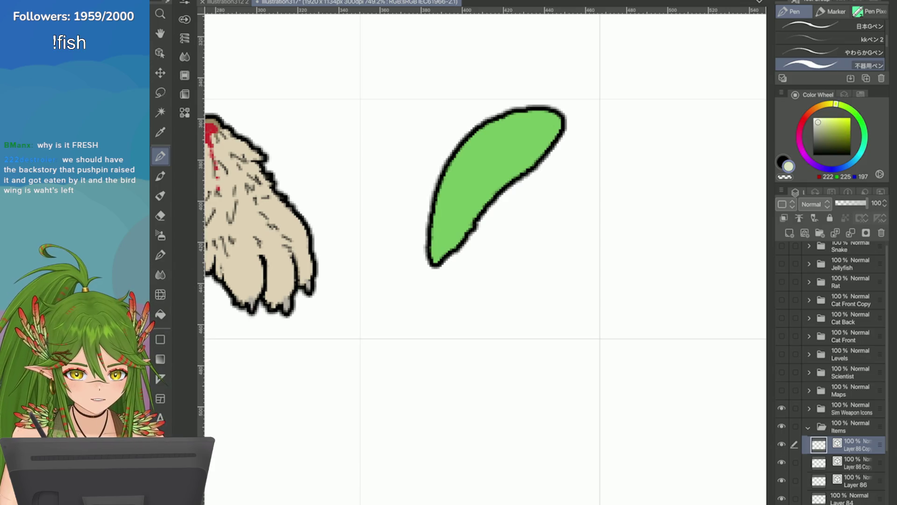
{"action": "left_click_drag", "start_coordinate": [512, 145], "coordinate": [444, 229]}
Redraw a longer outlined quill with a full-length cream shaft and spiky barbs at the base
{"action": "mouse_move", "coordinate": [429, 279]}
{"action": "left_mouse_down"}
{"action": "mouse_move", "coordinate": [421, 303]}
{"action": "mouse_move", "coordinate": [481, 174]}
{"action": "mouse_move", "coordinate": [516, 149]}
{"action": "left_mouse_up"}
{"action": "key", "text": "ctrl+z"}
{"action": "key", "text": "ctrl+z"}
{"action": "key", "text": "ctrl+z"}
{"action": "key", "text": "ctrl+z"}
{"action": "mouse_move", "coordinate": [417, 299]}
{"action": "left_mouse_down"}
{"action": "mouse_move", "coordinate": [419, 309]}
{"action": "mouse_move", "coordinate": [442, 246]}
{"action": "mouse_move", "coordinate": [521, 124]}
{"action": "left_mouse_up"}
{"action": "mouse_move", "coordinate": [421, 275]}
{"action": "left_mouse_down"}
{"action": "mouse_move", "coordinate": [425, 229]}
{"action": "mouse_move", "coordinate": [412, 280]}
{"action": "left_mouse_up"}
{"action": "left_click_drag", "start_coordinate": [456, 258], "coordinate": [428, 292]}
{"action": "mouse_move", "coordinate": [468, 258]}
{"action": "left_mouse_down"}
{"action": "mouse_move", "coordinate": [426, 295]}
{"action": "mouse_move", "coordinate": [409, 290]}
{"action": "mouse_move", "coordinate": [422, 306]}
{"action": "left_mouse_up"}
{"action": "scroll", "coordinate": [470, 173], "scroll_direction": "down", "scroll_amount": 3}
{"action": "scroll", "coordinate": [470, 173], "scroll_direction": "up", "scroll_amount": 3}
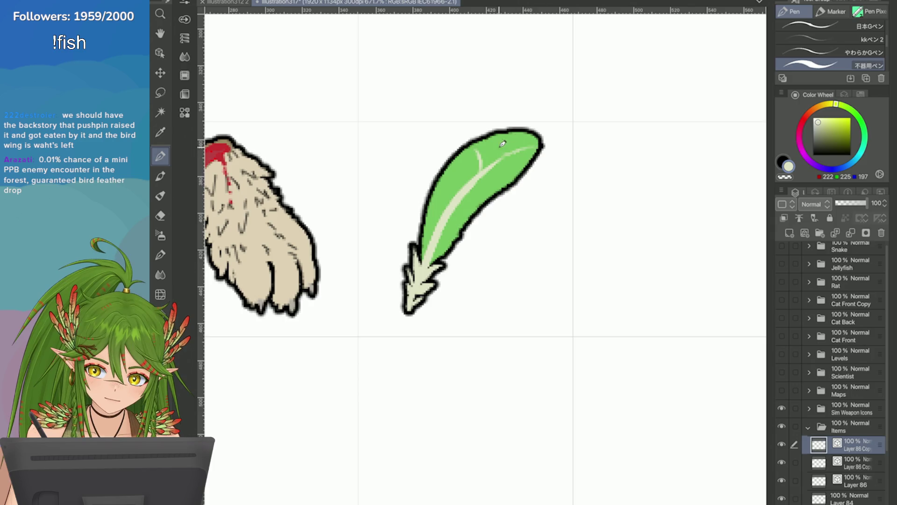
Erase small notches into the feather's upper-left and right edges with transparent colour
{"action": "left_click", "coordinate": [781, 177]}
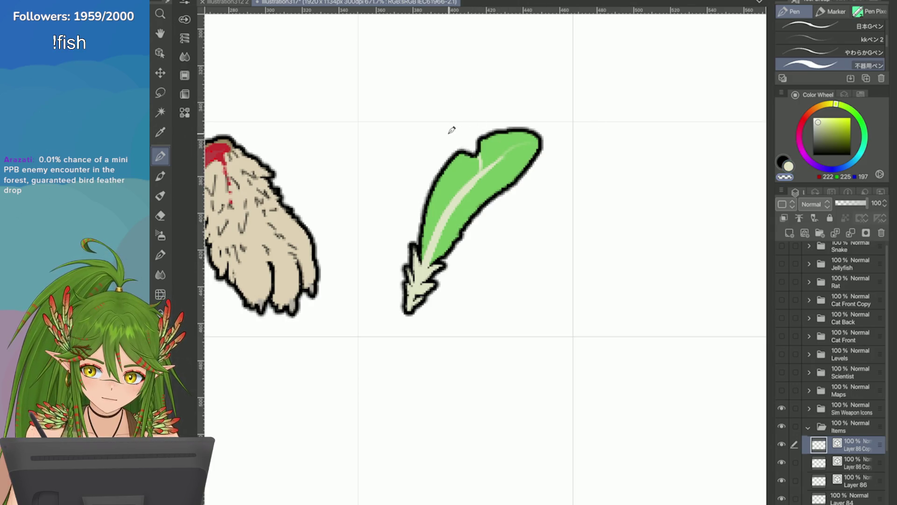
{"action": "mouse_move", "coordinate": [477, 148]}
{"action": "left_mouse_down"}
{"action": "mouse_move", "coordinate": [468, 140]}
{"action": "mouse_move", "coordinate": [462, 149]}
{"action": "left_mouse_up"}
{"action": "left_click_drag", "start_coordinate": [482, 198], "coordinate": [465, 211]}
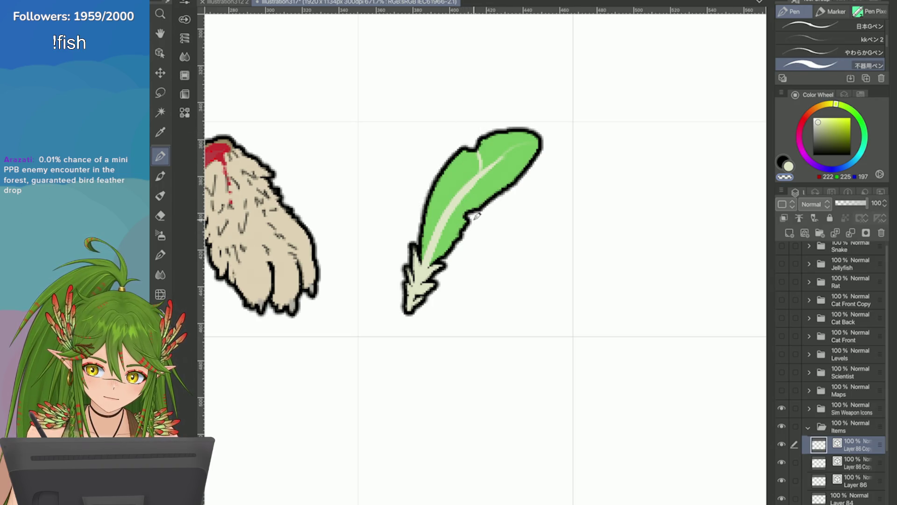
{"action": "left_click", "coordinate": [783, 162]}
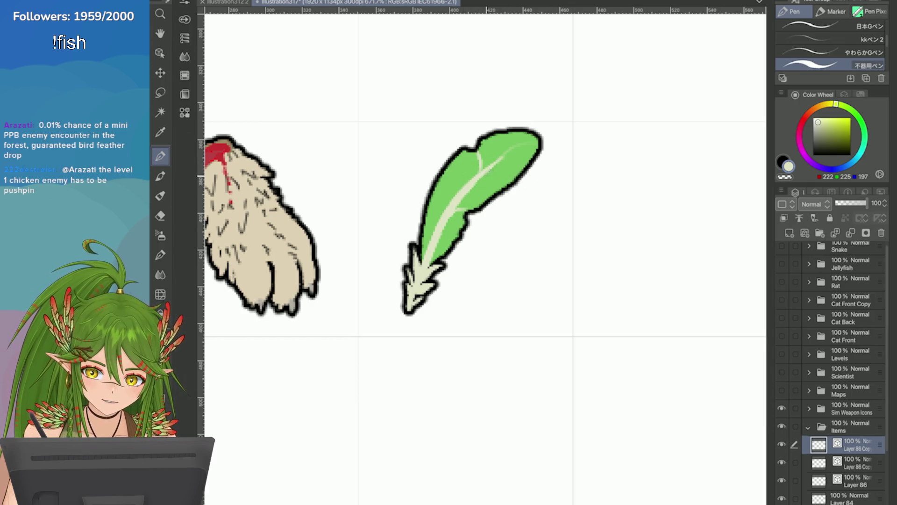
Add light barb strokes along the feather's vein, from lower to upper sections
{"action": "mouse_move", "coordinate": [471, 185]}
{"action": "left_mouse_down"}
{"action": "mouse_move", "coordinate": [454, 170]}
{"action": "mouse_move", "coordinate": [457, 194]}
{"action": "left_mouse_up"}
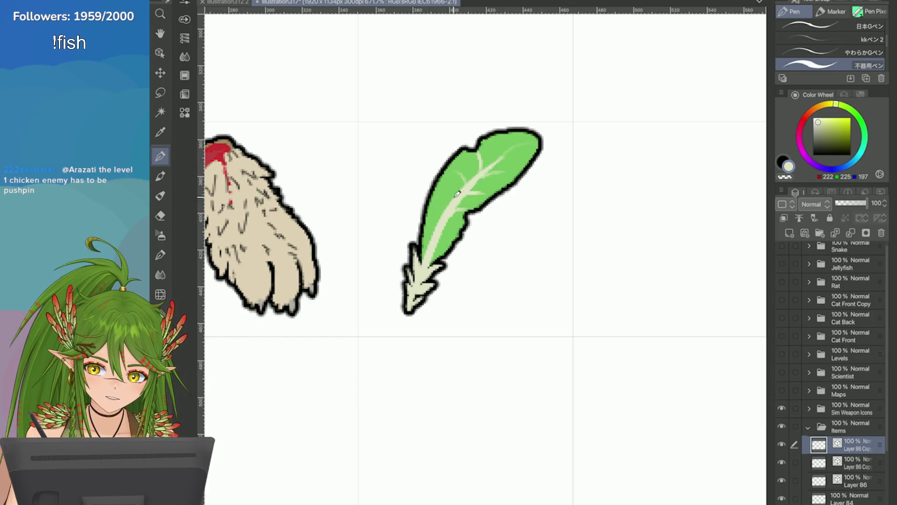
{"action": "left_click_drag", "start_coordinate": [435, 242], "coordinate": [453, 240]}
{"action": "left_click_drag", "start_coordinate": [502, 139], "coordinate": [506, 156]}
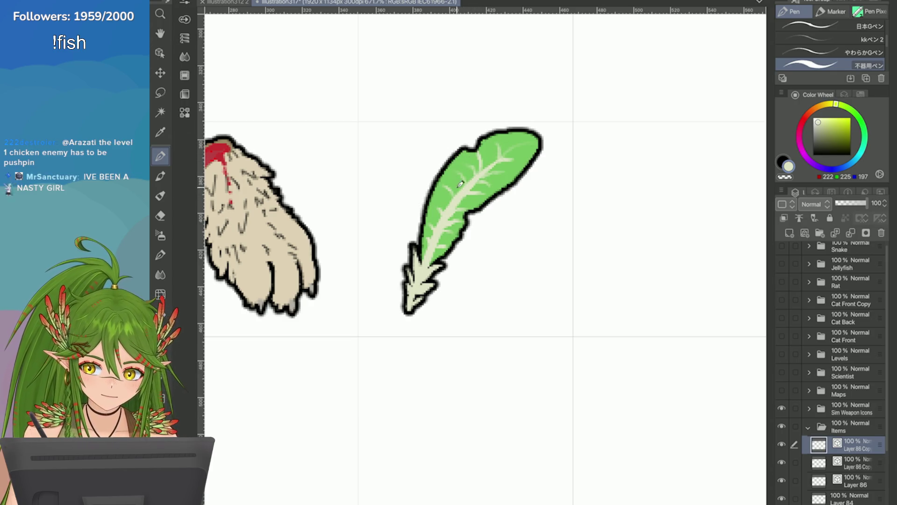
{"action": "scroll", "coordinate": [654, 262], "scroll_direction": "down", "scroll_amount": 4}
{"action": "scroll", "coordinate": [654, 261], "scroll_direction": "up", "scroll_amount": 4}
{"action": "scroll", "coordinate": [564, 272], "scroll_direction": "up", "scroll_amount": 2}
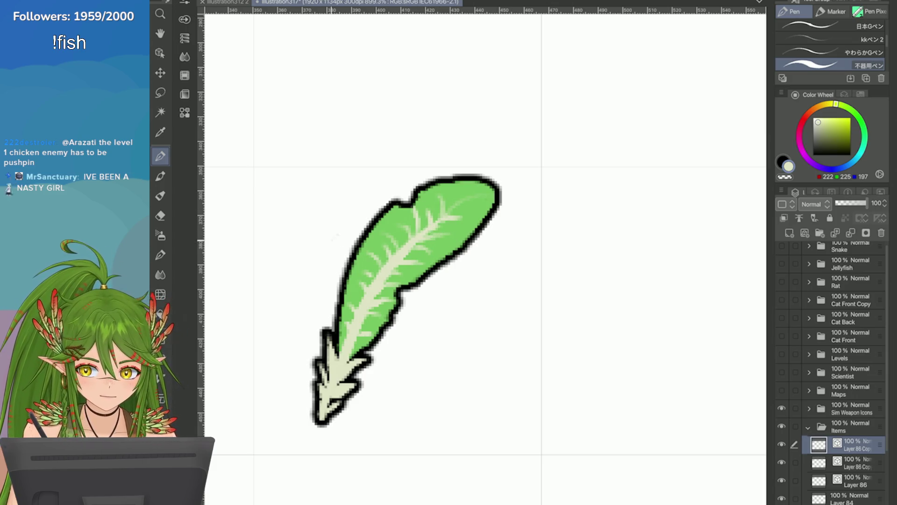
{"action": "scroll", "coordinate": [366, 301], "scroll_direction": "down", "scroll_amount": 8}
Sample the feather's green, then a darker green from the leaf, with the Eyedropper
{"action": "scroll", "coordinate": [577, 268], "scroll_direction": "up", "scroll_amount": 8}
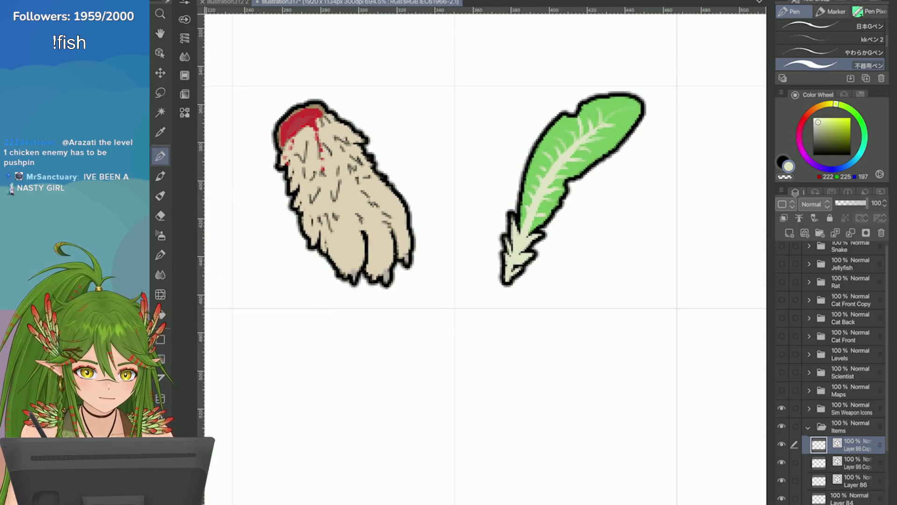
{"action": "left_click", "coordinate": [537, 187], "text": "alt"}
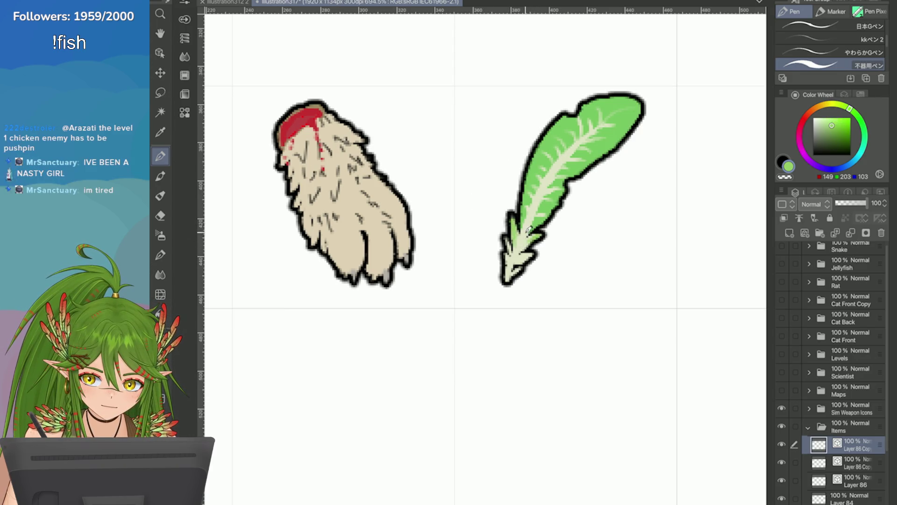
{"action": "scroll", "coordinate": [639, 262], "scroll_direction": "down", "scroll_amount": 3}
{"action": "scroll", "coordinate": [720, 229], "scroll_direction": "up", "scroll_amount": 2}
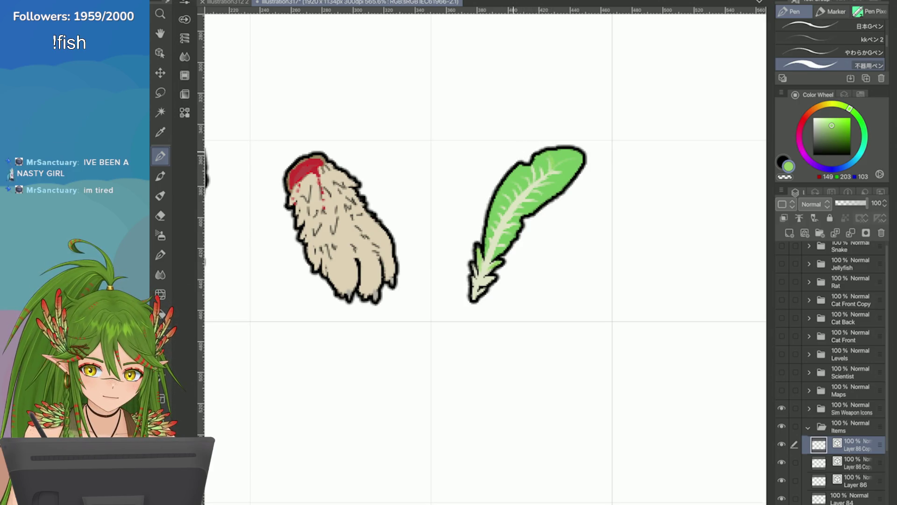
{"action": "scroll", "coordinate": [692, 212], "scroll_direction": "down", "scroll_amount": 2}
{"action": "scroll", "coordinate": [729, 220], "scroll_direction": "up", "scroll_amount": 3}
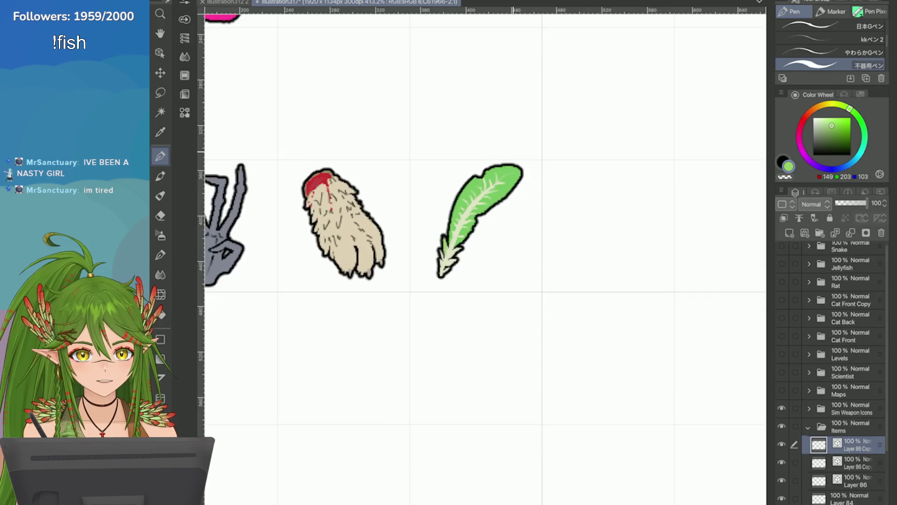
{"action": "scroll", "coordinate": [216, 172], "scroll_direction": "up", "scroll_amount": 2}
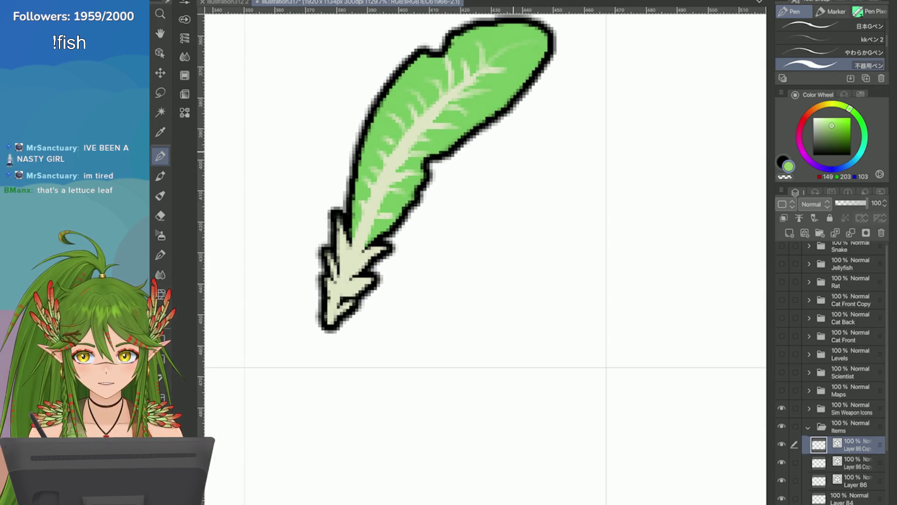
{"action": "scroll", "coordinate": [742, 242], "scroll_direction": "down", "scroll_amount": 2}
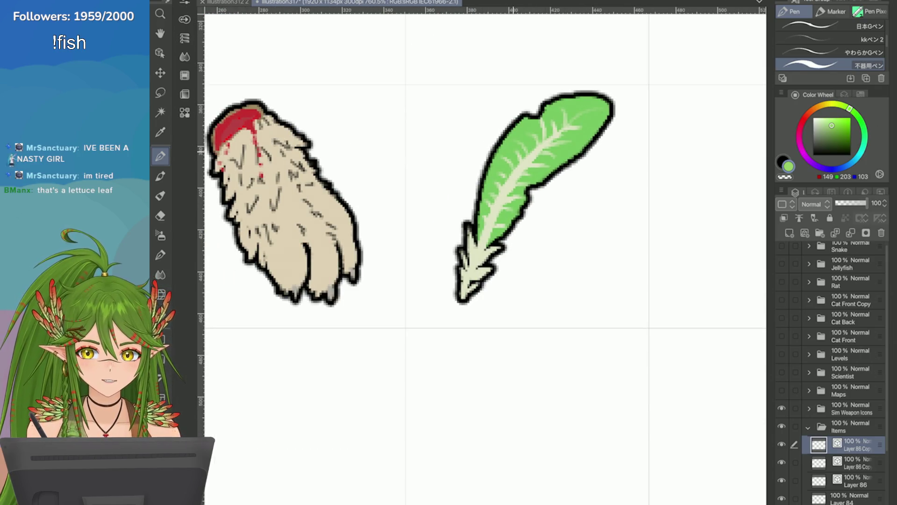
{"action": "scroll", "coordinate": [641, 153], "scroll_direction": "up", "scroll_amount": 2}
{"action": "scroll", "coordinate": [610, 285], "scroll_direction": "down", "scroll_amount": 3}
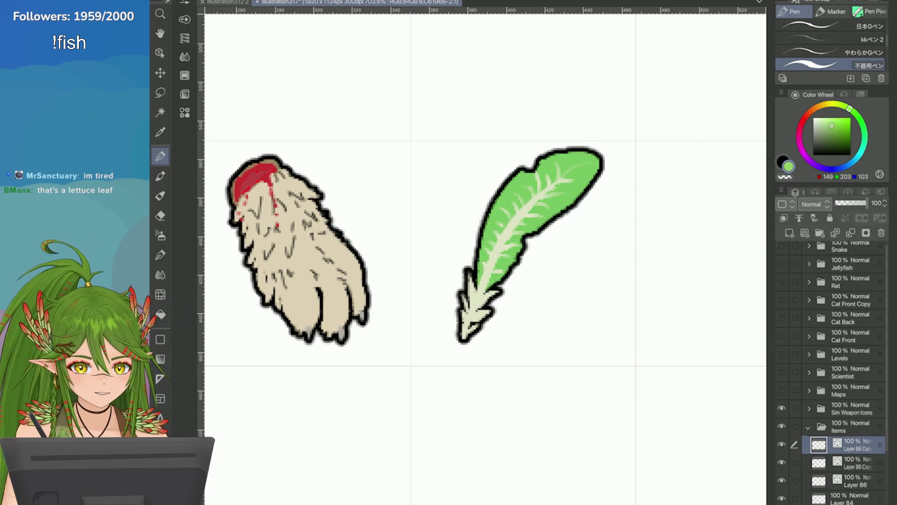
{"action": "key", "text": "i"}
{"action": "left_click", "coordinate": [514, 185]}
{"action": "scroll", "coordinate": [514, 185], "scroll_direction": "up", "scroll_amount": 2}
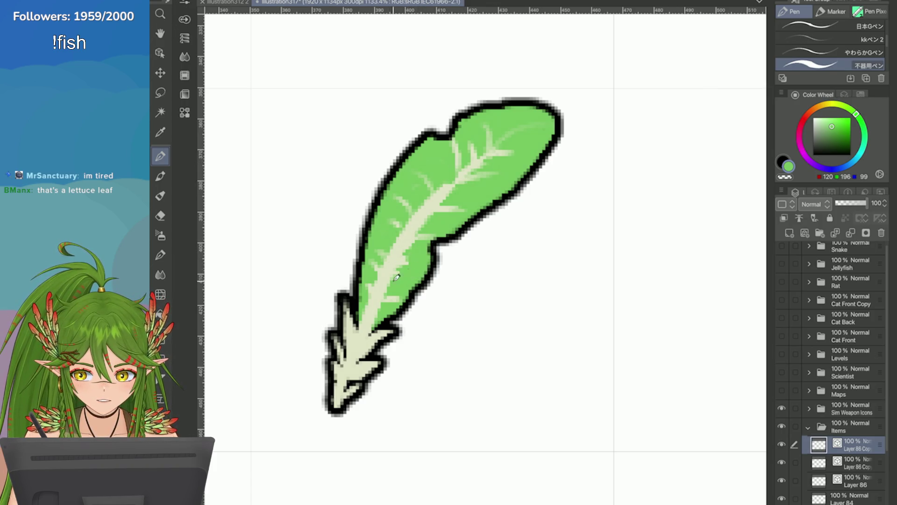
{"action": "scroll", "coordinate": [641, 238], "scroll_direction": "down", "scroll_amount": 5}
{"action": "scroll", "coordinate": [561, 243], "scroll_direction": "down", "scroll_amount": 3}
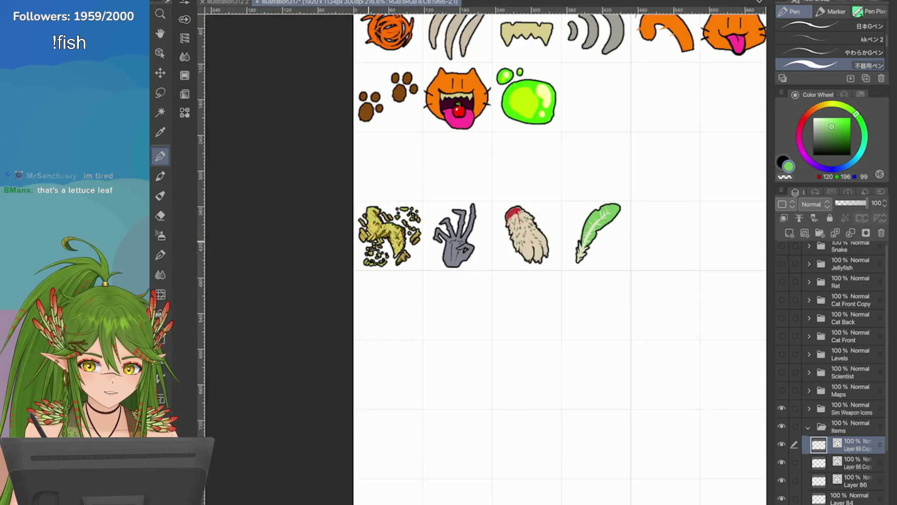
{"action": "scroll", "coordinate": [639, 227], "scroll_direction": "up", "scroll_amount": 4}
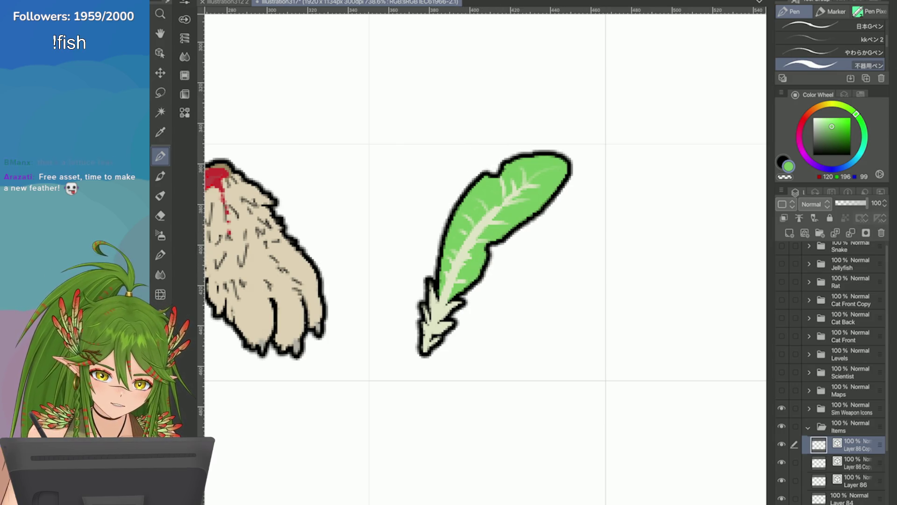
Retry a grey (161,161,161) shaft stroke from the quill tip upward, then add Layer 85 above
{"action": "left_click", "coordinate": [813, 131]}
{"action": "mouse_move", "coordinate": [521, 186]}
{"action": "left_mouse_down"}
{"action": "mouse_move", "coordinate": [443, 297]}
{"action": "mouse_move", "coordinate": [484, 227]}
{"action": "mouse_move", "coordinate": [531, 180]}
{"action": "left_mouse_up"}
{"action": "key", "text": "ctrl+z"}
{"action": "key", "text": "ctrl+z"}
{"action": "mouse_move", "coordinate": [425, 348]}
{"action": "left_mouse_down"}
{"action": "mouse_move", "coordinate": [491, 213]}
{"action": "mouse_move", "coordinate": [530, 181]}
{"action": "left_mouse_up"}
{"action": "key", "text": "ctrl+z"}
{"action": "left_click_drag", "start_coordinate": [423, 353], "coordinate": [520, 198]}
{"action": "key", "text": "ctrl+z"}
{"action": "mouse_move", "coordinate": [425, 348]}
{"action": "left_mouse_down"}
{"action": "mouse_move", "coordinate": [453, 279]}
{"action": "mouse_move", "coordinate": [543, 176]}
{"action": "mouse_move", "coordinate": [444, 299]}
{"action": "mouse_move", "coordinate": [538, 179]}
{"action": "left_mouse_up"}
{"action": "key", "text": "ctrl+z"}
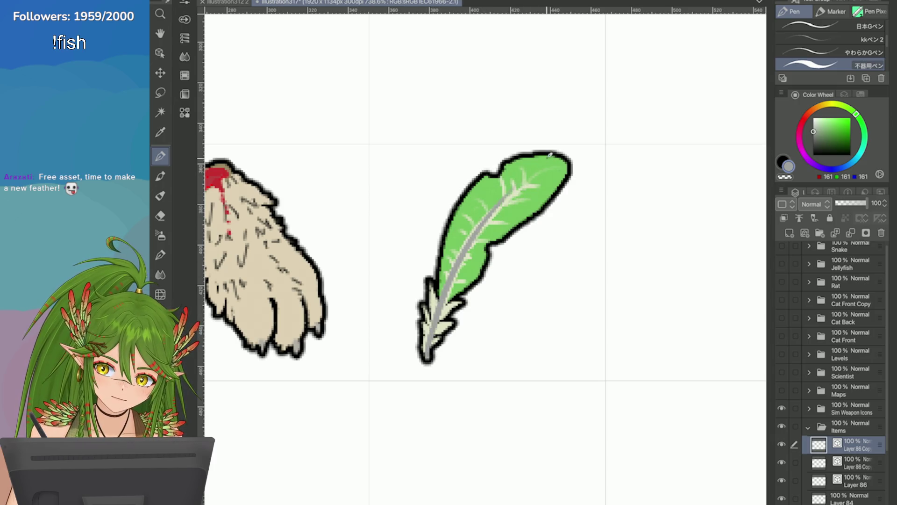
{"action": "scroll", "coordinate": [561, 212], "scroll_direction": "down", "scroll_amount": 6}
{"action": "scroll", "coordinate": [608, 233], "scroll_direction": "up", "scroll_amount": 3}
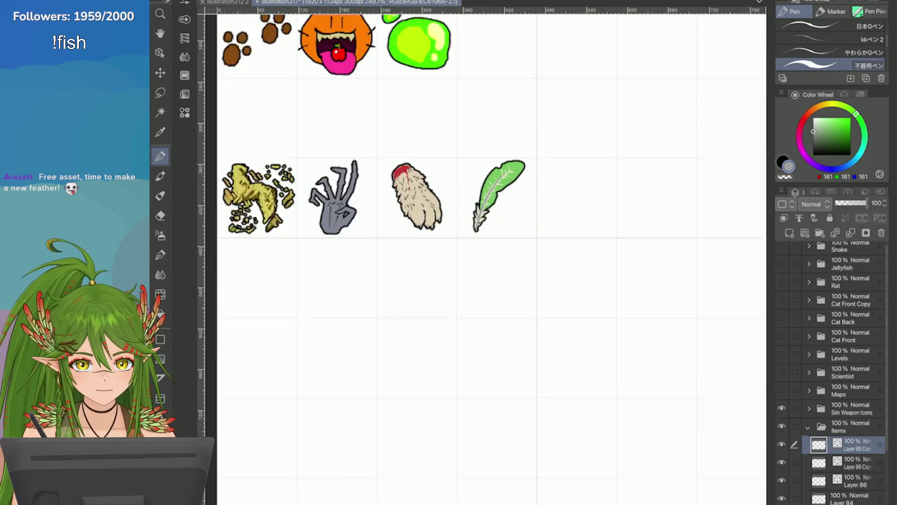
{"action": "left_click", "coordinate": [790, 233]}
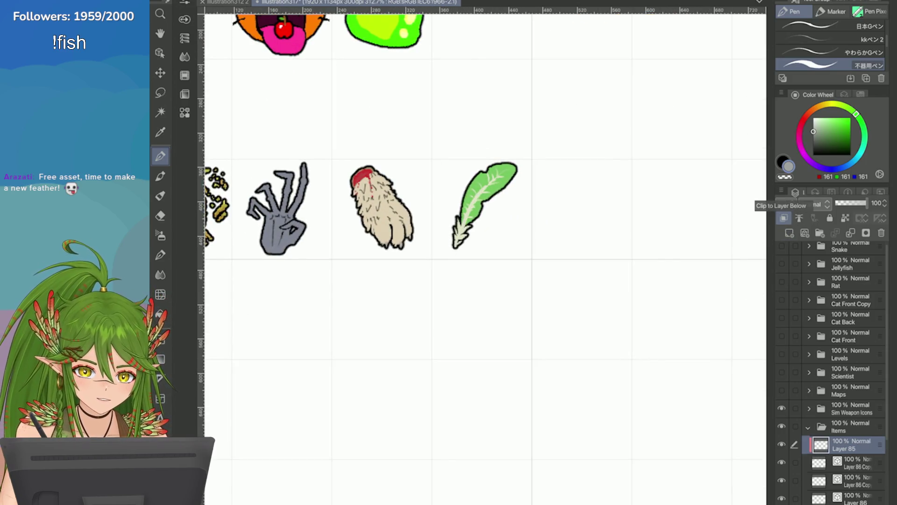
{"action": "key", "text": "alt+Delete"}
{"action": "left_click", "coordinate": [815, 205]}
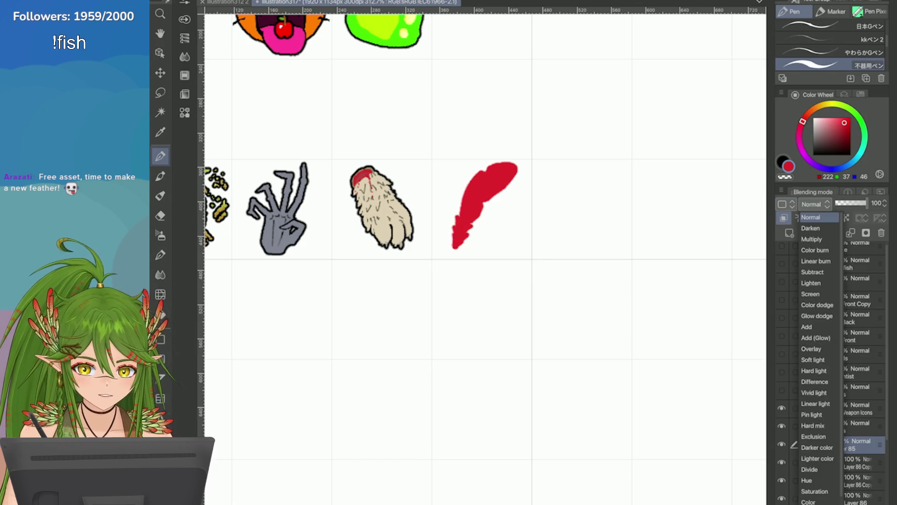
{"action": "left_click", "coordinate": [820, 500]}
{"action": "mouse_move", "coordinate": [868, 202]}
{"action": "left_mouse_down"}
{"action": "mouse_move", "coordinate": [840, 203]}
{"action": "mouse_move", "coordinate": [849, 203]}
{"action": "left_mouse_up"}
{"action": "left_click", "coordinate": [814, 205]}
{"action": "left_click", "coordinate": [821, 481]}
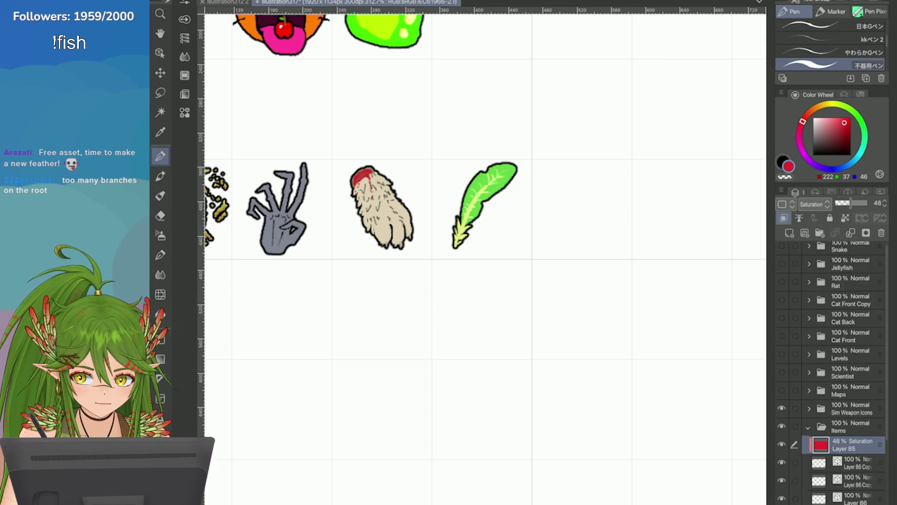
{"action": "left_click", "coordinate": [814, 204]}
{"action": "left_click", "coordinate": [816, 501]}
{"action": "left_click", "coordinate": [814, 205]}
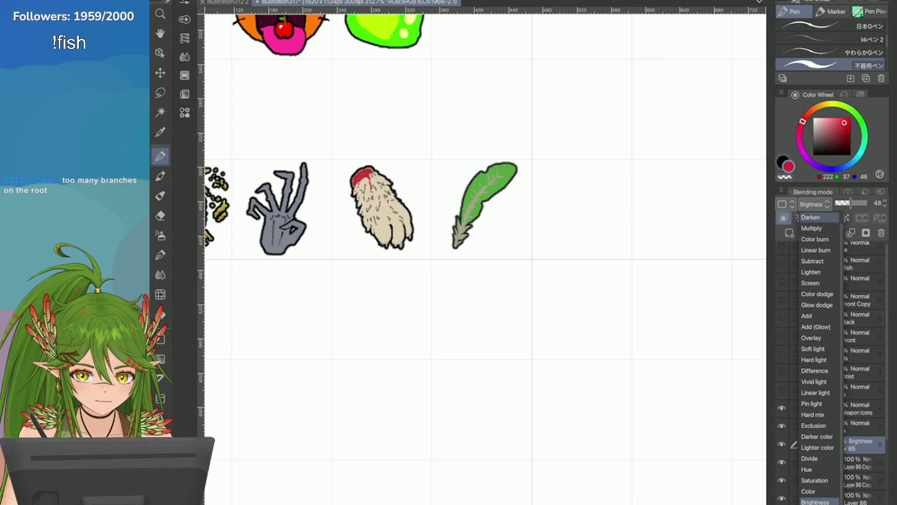
{"action": "left_click", "coordinate": [810, 458]}
{"action": "left_click_drag", "start_coordinate": [849, 203], "coordinate": [868, 203]}
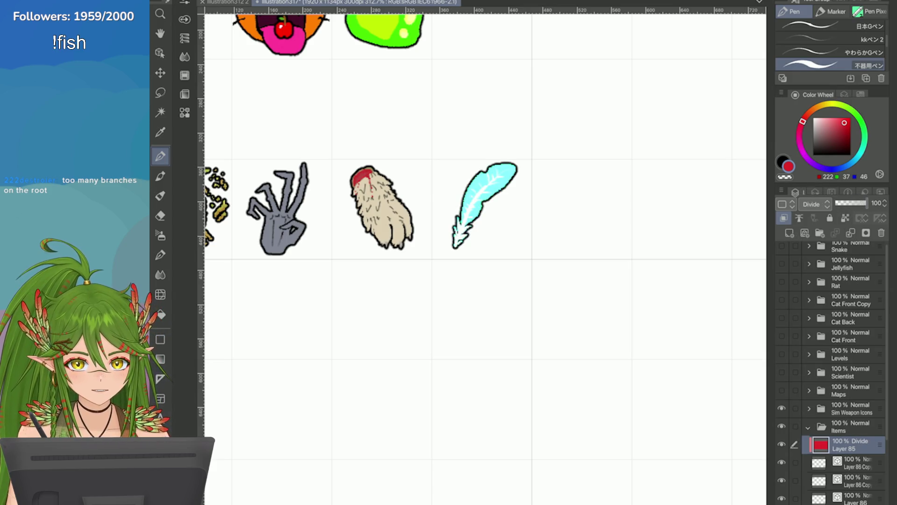
{"action": "left_click", "coordinate": [815, 205]}
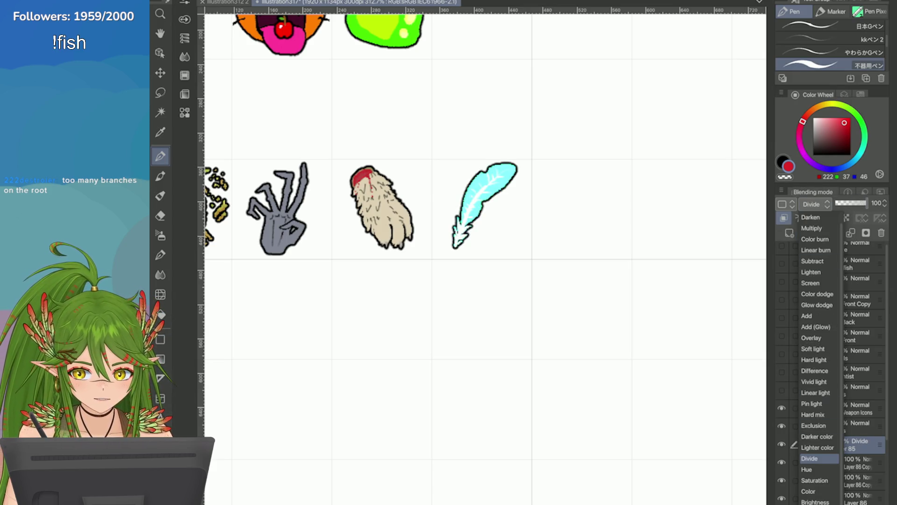
{"action": "left_click", "coordinate": [817, 447]}
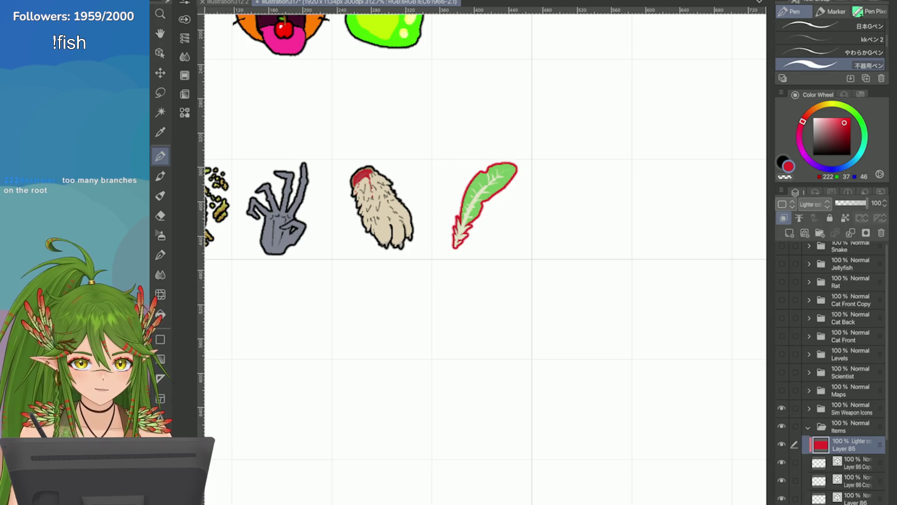
{"action": "left_click", "coordinate": [814, 204]}
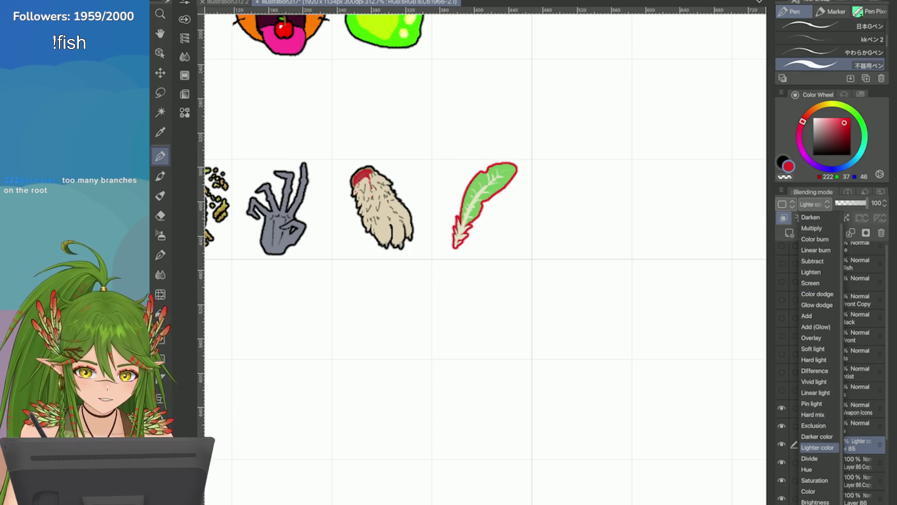
{"action": "left_click", "coordinate": [818, 415]}
{"action": "left_click", "coordinate": [814, 204]}
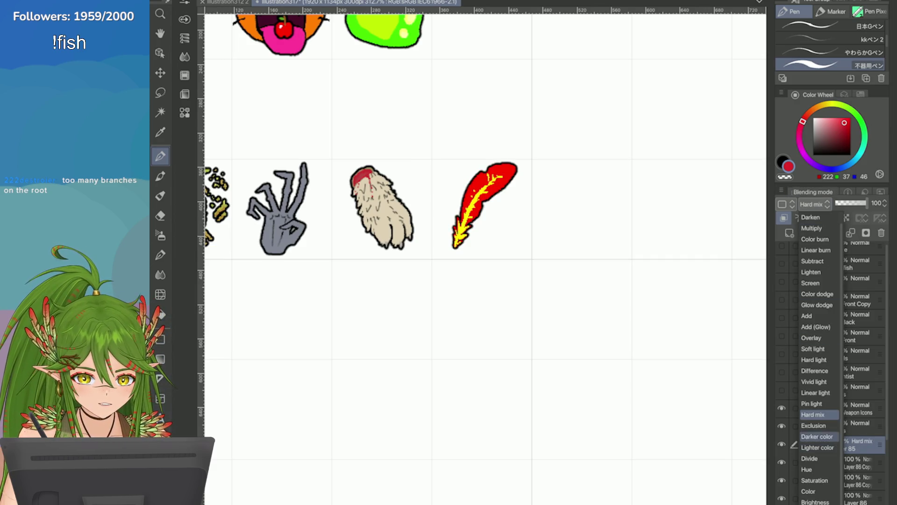
{"action": "left_click", "coordinate": [818, 262]}
{"action": "left_click", "coordinate": [842, 203]}
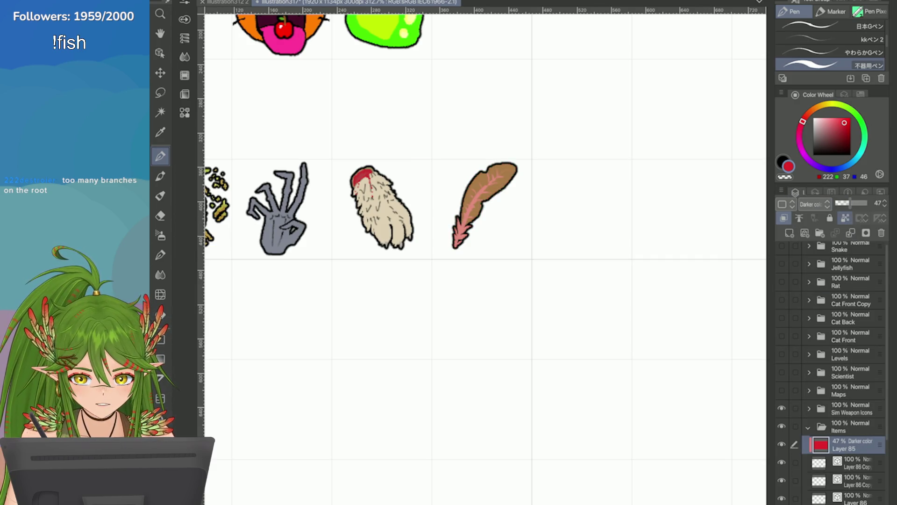
{"action": "left_click", "coordinate": [867, 203]}
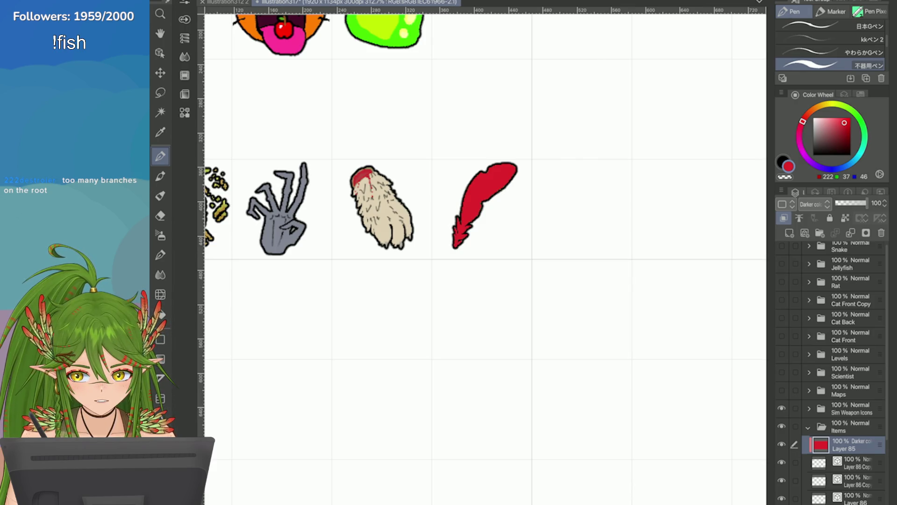
{"action": "left_click", "coordinate": [814, 205]}
{"action": "left_click", "coordinate": [817, 240]}
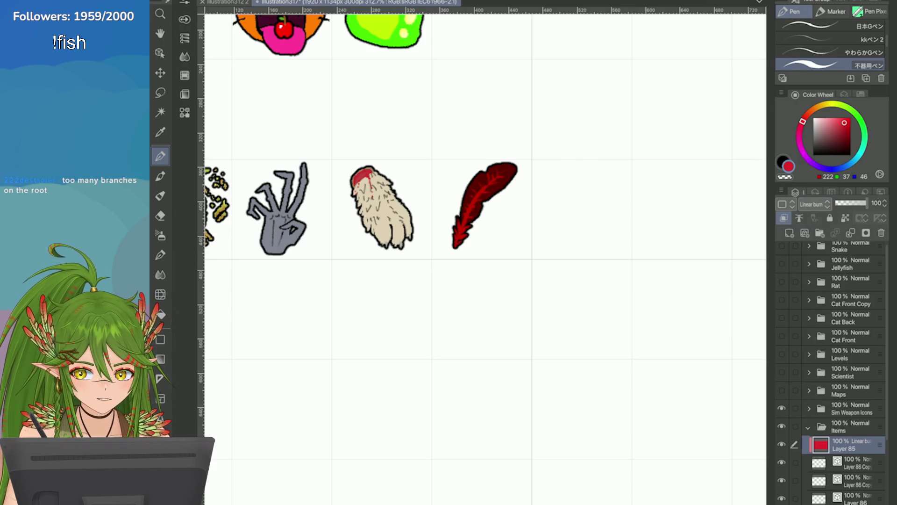
{"action": "left_click", "coordinate": [851, 203]}
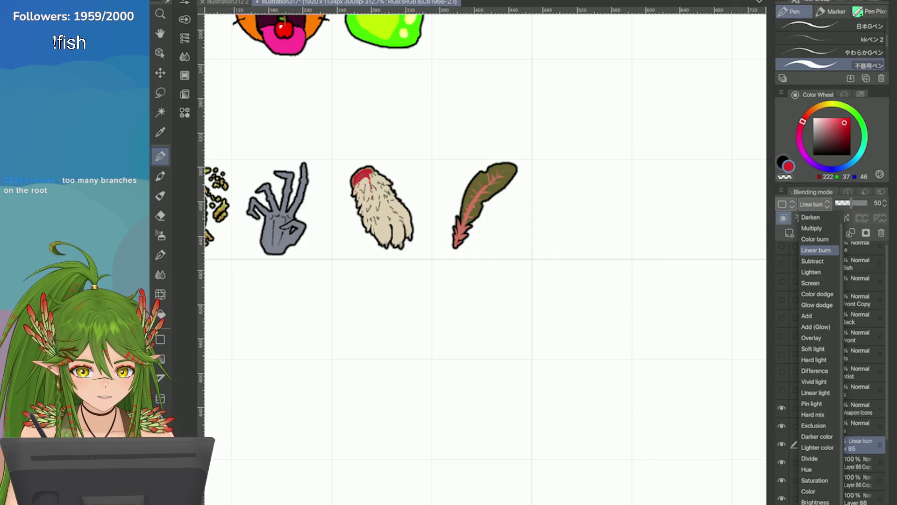
{"action": "left_click", "coordinate": [814, 204]}
{"action": "left_click", "coordinate": [807, 315]}
{"action": "left_click", "coordinate": [814, 204]}
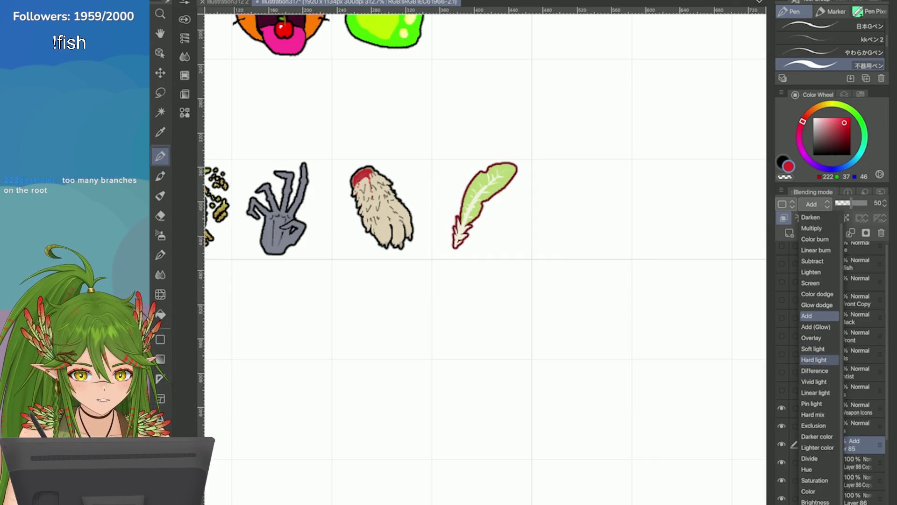
{"action": "left_click", "coordinate": [814, 359]}
{"action": "left_click", "coordinate": [868, 203]}
{"action": "left_click", "coordinate": [815, 204]}
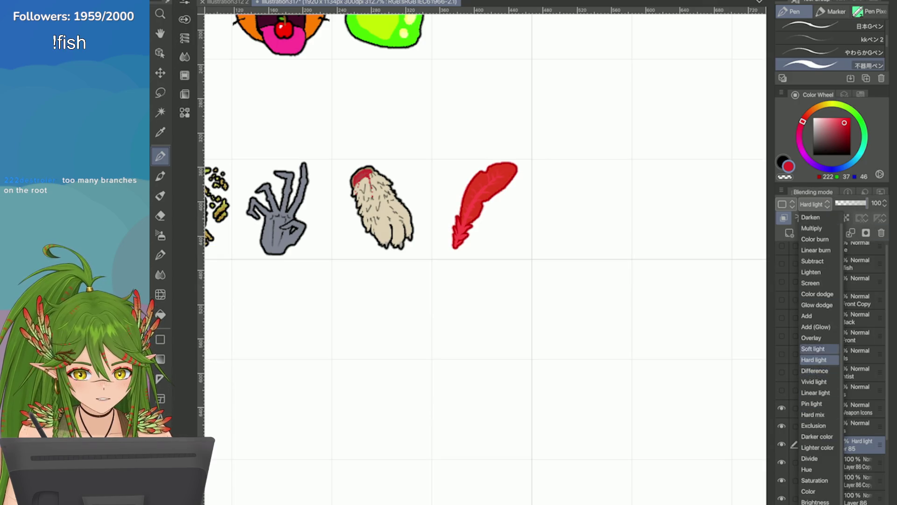
{"action": "left_click", "coordinate": [814, 349]}
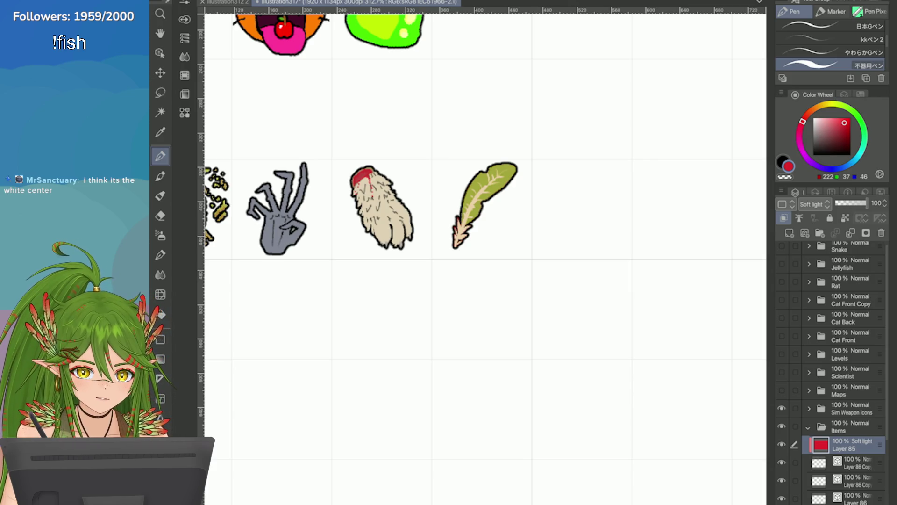
{"action": "left_click", "coordinate": [881, 233]}
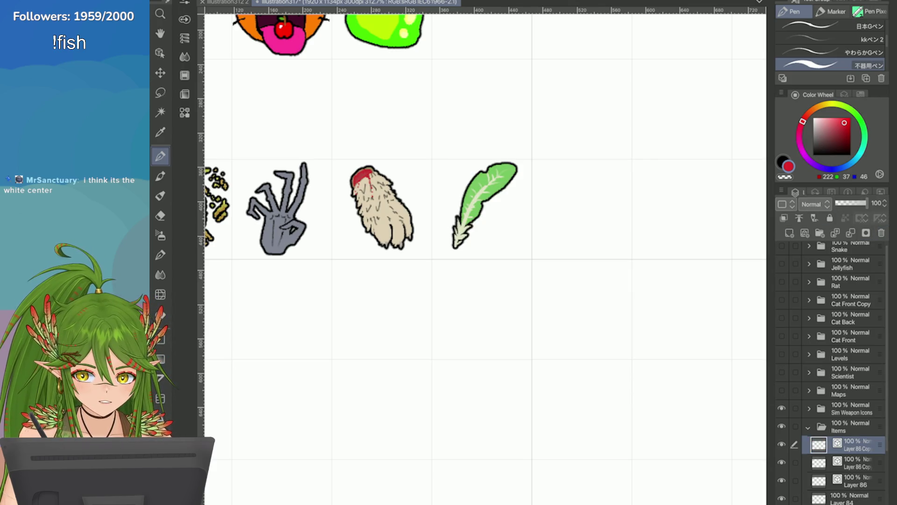
{"action": "scroll", "coordinate": [491, 164], "scroll_direction": "up", "scroll_amount": 4}
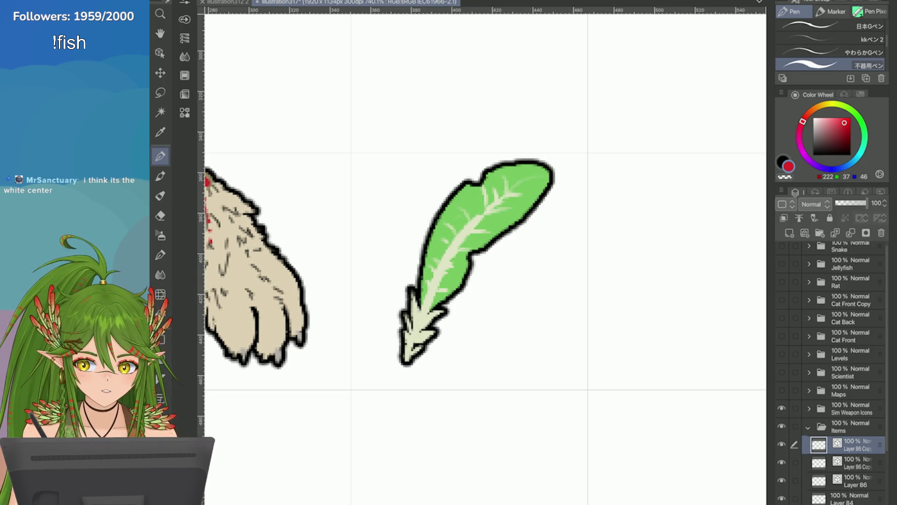
Set the feather layer to 52% opacity and add a new layer above it
{"action": "left_click_drag", "start_coordinate": [867, 203], "coordinate": [852, 202]}
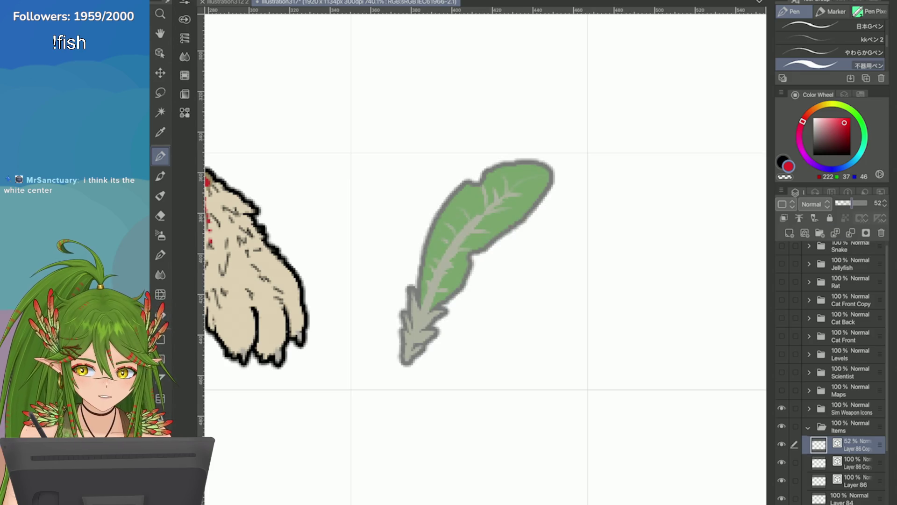
{"action": "left_click", "coordinate": [805, 233]}
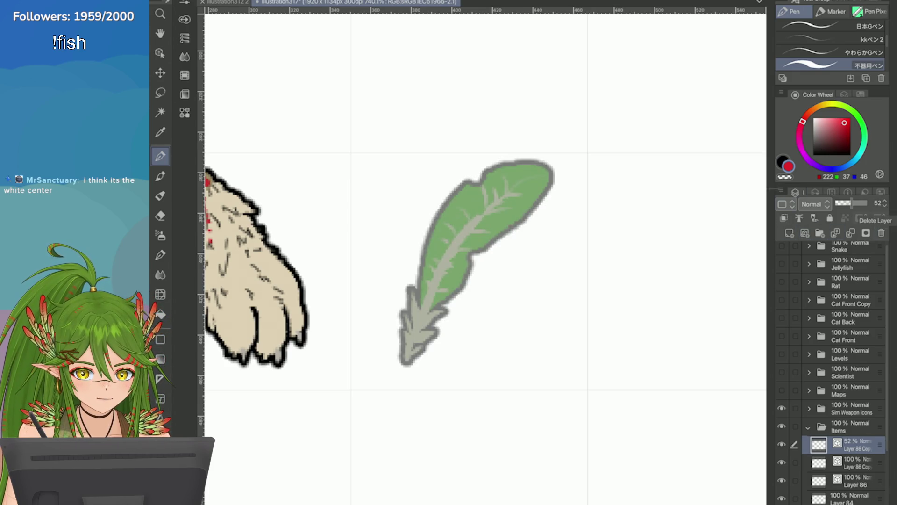
{"action": "left_click", "coordinate": [782, 191]}
{"action": "left_click", "coordinate": [704, 154]}
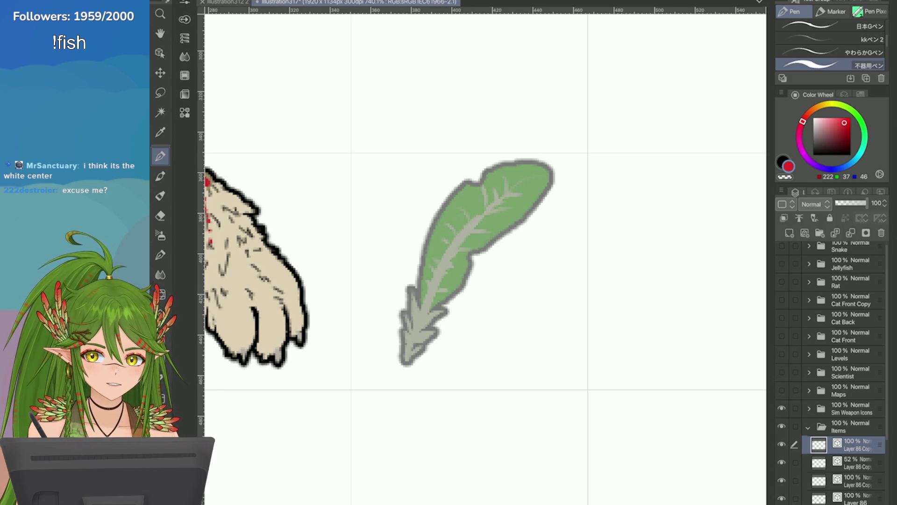
Choose a muted brown and paint a stroke along the feather's shaft
{"action": "left_click_drag", "start_coordinate": [802, 121], "coordinate": [814, 109]}
{"action": "left_click", "coordinate": [846, 125]}
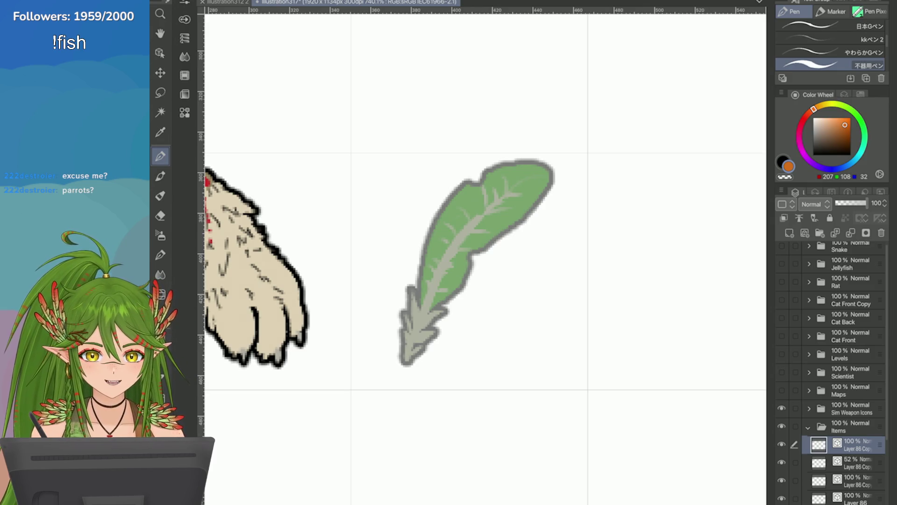
{"action": "left_click", "coordinate": [840, 132]}
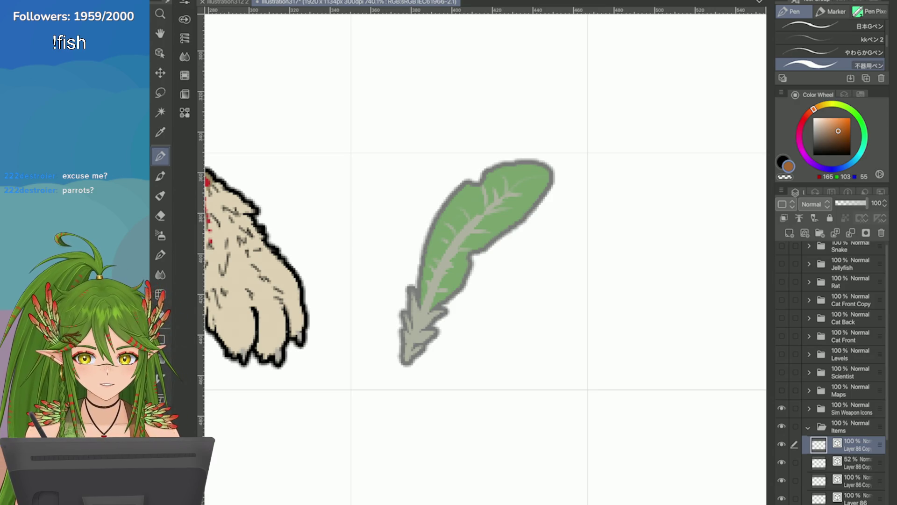
{"action": "left_click_drag", "start_coordinate": [456, 318], "coordinate": [439, 222]}
Try brown strokes over the feather's top, tip and left edge, undoing the ones that miss
{"action": "key", "text": "ctrl+z"}
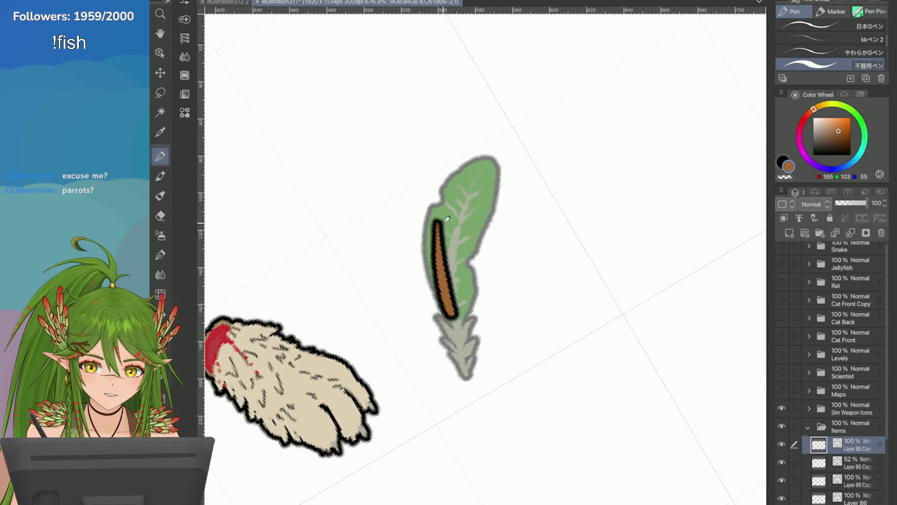
{"action": "key", "text": "ctrl+z"}
{"action": "left_click_drag", "start_coordinate": [488, 189], "coordinate": [470, 170]}
{"action": "left_click_drag", "start_coordinate": [485, 190], "coordinate": [455, 181]}
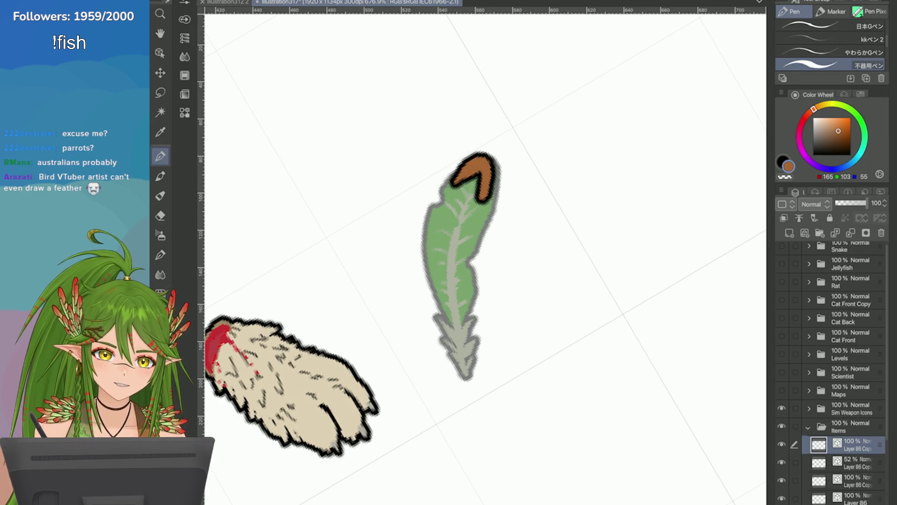
{"action": "key", "text": "ctrl+z"}
{"action": "mouse_move", "coordinate": [488, 294]}
{"action": "left_mouse_down"}
{"action": "mouse_move", "coordinate": [502, 181]}
{"action": "mouse_move", "coordinate": [442, 220]}
{"action": "left_mouse_up"}
{"action": "key", "text": "ctrl+z"}
{"action": "mouse_move", "coordinate": [497, 416]}
{"action": "left_mouse_down"}
{"action": "mouse_move", "coordinate": [483, 362]}
{"action": "mouse_move", "coordinate": [444, 304]}
{"action": "mouse_move", "coordinate": [446, 215]}
{"action": "mouse_move", "coordinate": [507, 191]}
{"action": "mouse_move", "coordinate": [489, 367]}
{"action": "mouse_move", "coordinate": [453, 272]}
{"action": "mouse_move", "coordinate": [481, 187]}
{"action": "mouse_move", "coordinate": [495, 183]}
{"action": "left_mouse_up"}
{"action": "key", "text": "ctrl+z"}
Paint the brown shaft, fill the vane brown, and redraw the black outline along top and right
{"action": "key", "text": "ctrl+z"}
{"action": "key", "text": "ctrl+z"}
{"action": "mouse_move", "coordinate": [488, 369]}
{"action": "left_mouse_down"}
{"action": "mouse_move", "coordinate": [452, 270]}
{"action": "mouse_move", "coordinate": [493, 186]}
{"action": "mouse_move", "coordinate": [482, 299]}
{"action": "mouse_move", "coordinate": [468, 248]}
{"action": "left_mouse_up"}
{"action": "mouse_move", "coordinate": [467, 285]}
{"action": "left_mouse_down"}
{"action": "mouse_move", "coordinate": [476, 319]}
{"action": "mouse_move", "coordinate": [473, 290]}
{"action": "left_mouse_up"}
{"action": "mouse_move", "coordinate": [495, 233]}
{"action": "left_mouse_down"}
{"action": "mouse_move", "coordinate": [504, 180]}
{"action": "mouse_move", "coordinate": [472, 184]}
{"action": "left_mouse_up"}
{"action": "key", "text": "ctrl+z"}
{"action": "mouse_move", "coordinate": [496, 275]}
{"action": "left_mouse_down"}
{"action": "mouse_move", "coordinate": [510, 210]}
{"action": "mouse_move", "coordinate": [460, 190]}
{"action": "left_mouse_up"}
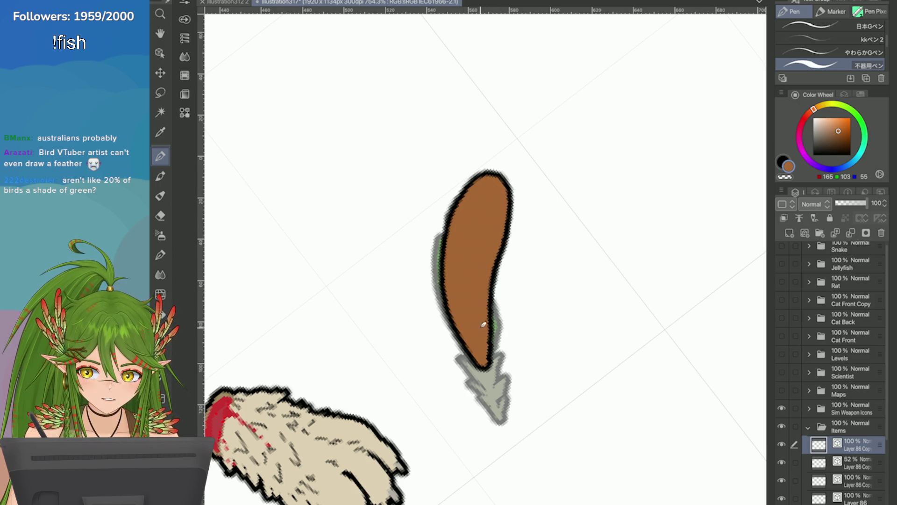
{"action": "scroll", "coordinate": [484, 324], "scroll_direction": "down", "scroll_amount": 5}
{"action": "scroll", "coordinate": [484, 324], "scroll_direction": "up", "scroll_amount": 5}
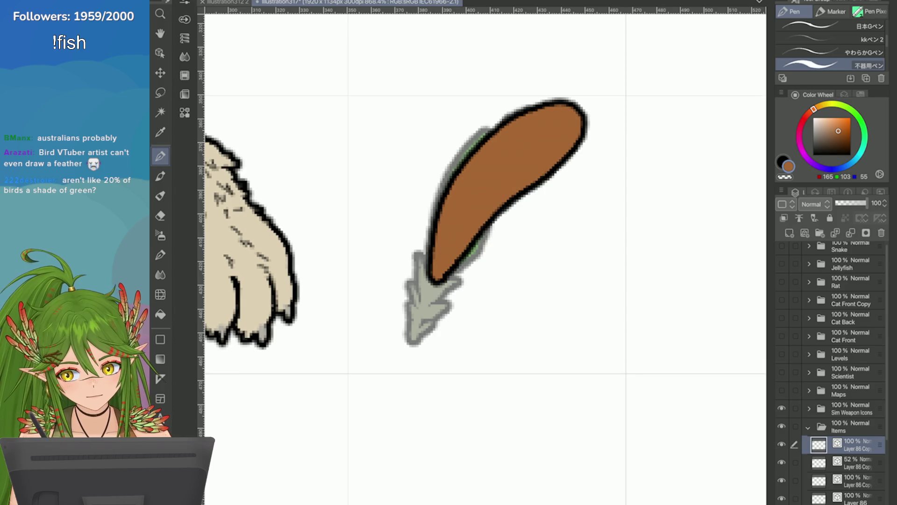
{"action": "scroll", "coordinate": [608, 365], "scroll_direction": "down", "scroll_amount": 2}
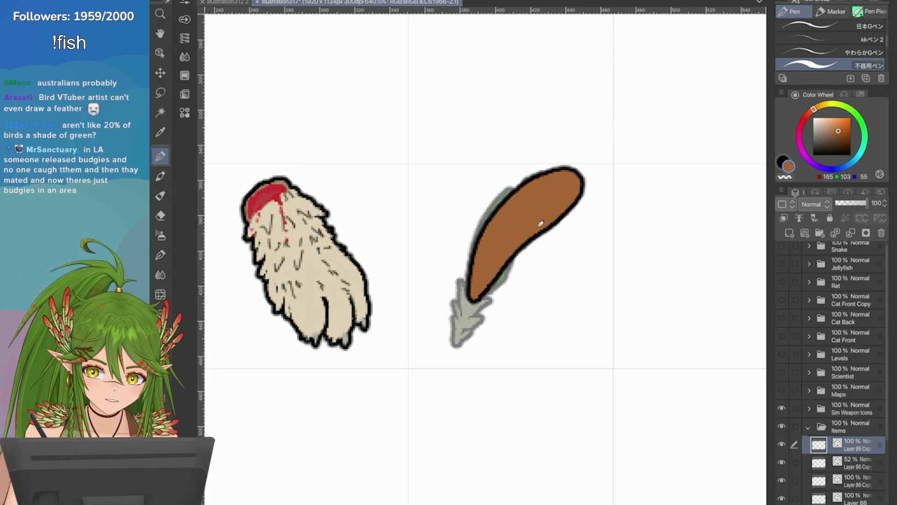
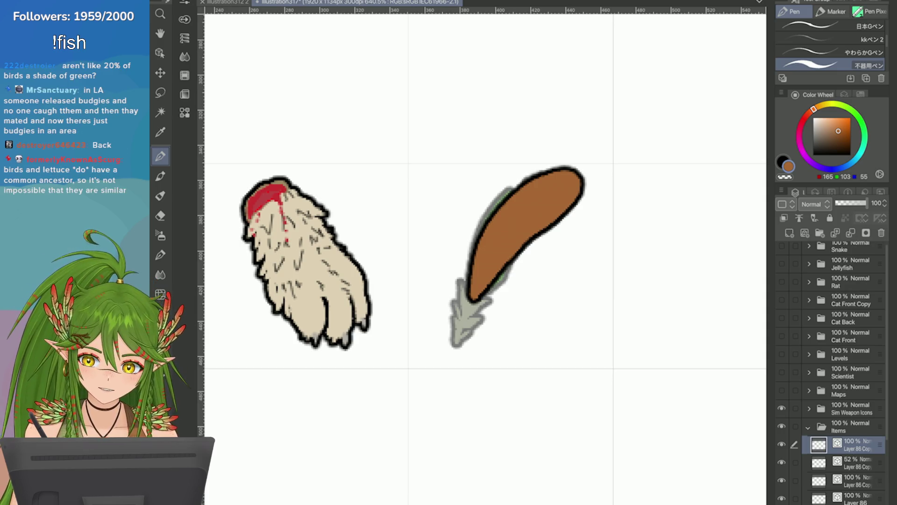
Draw a greyish shaft stroke up the middle of the brown feather, redrawing it once
{"action": "scroll", "coordinate": [537, 217], "scroll_direction": "down", "scroll_amount": 1}
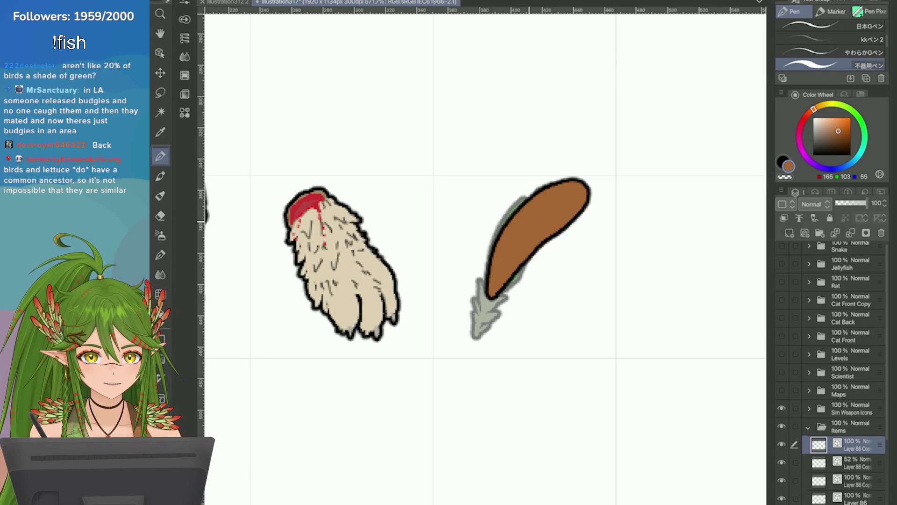
{"action": "scroll", "coordinate": [696, 262], "scroll_direction": "up", "scroll_amount": 1}
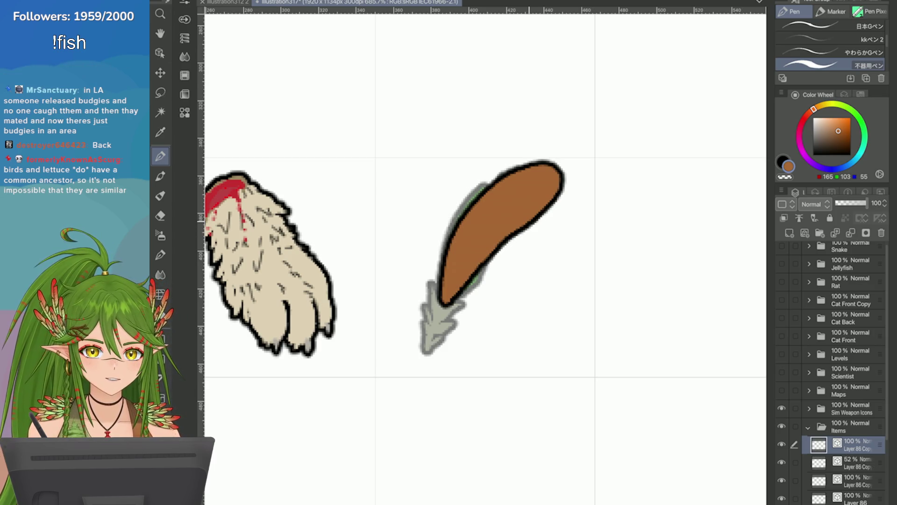
{"action": "left_click_drag", "start_coordinate": [831, 121], "coordinate": [823, 126]}
{"action": "left_click_drag", "start_coordinate": [429, 348], "coordinate": [481, 237]}
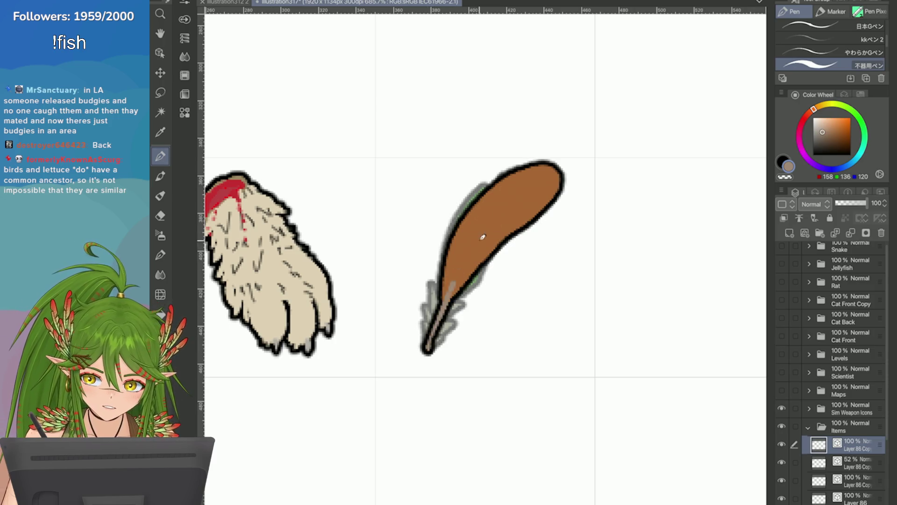
{"action": "key", "text": "ctrl+z"}
{"action": "left_click_drag", "start_coordinate": [477, 349], "coordinate": [516, 196]}
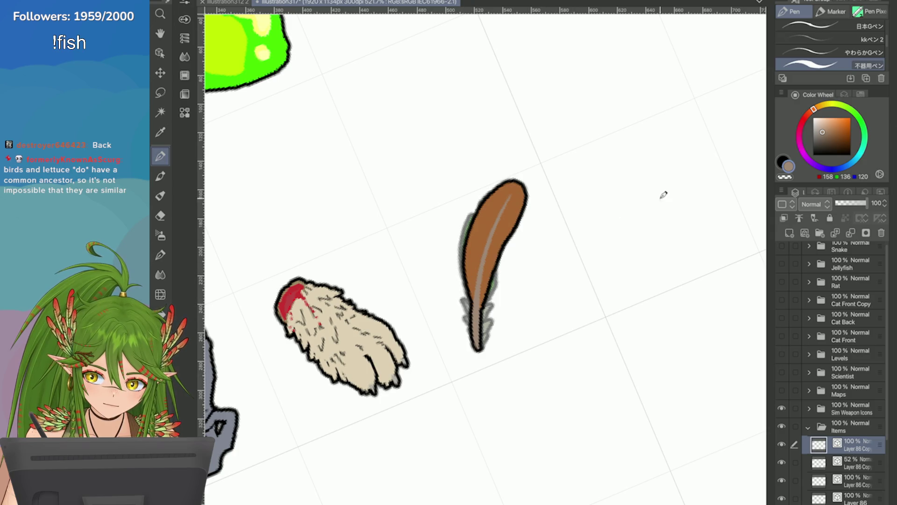
Paint light tan downy barbs at the feather's base, save, and sample the greyish shaft tone
{"action": "left_click", "coordinate": [826, 121]}
{"action": "mouse_move", "coordinate": [460, 292]}
{"action": "left_mouse_down"}
{"action": "mouse_move", "coordinate": [475, 323]}
{"action": "mouse_move", "coordinate": [468, 330]}
{"action": "mouse_move", "coordinate": [499, 292]}
{"action": "mouse_move", "coordinate": [482, 327]}
{"action": "mouse_move", "coordinate": [502, 318]}
{"action": "left_mouse_up"}
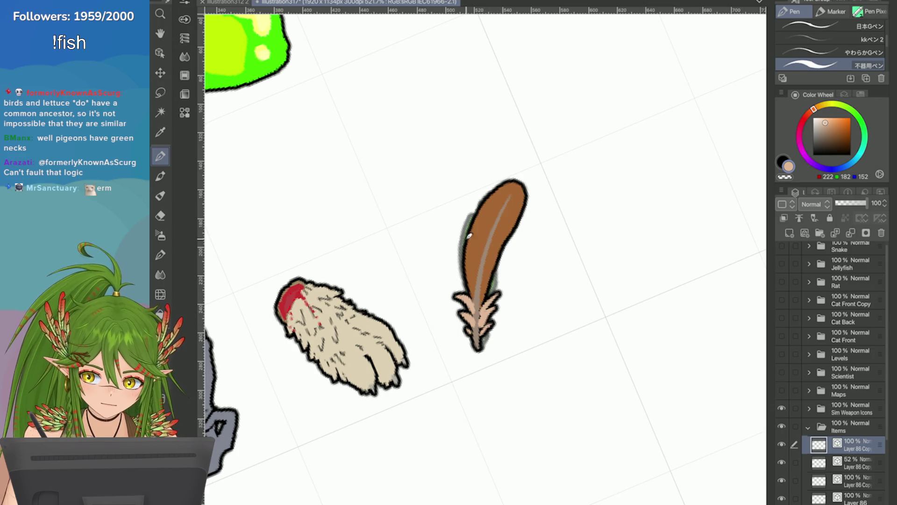
{"action": "key", "text": "i"}
{"action": "scroll", "coordinate": [653, 234], "scroll_direction": "up", "scroll_amount": 2}
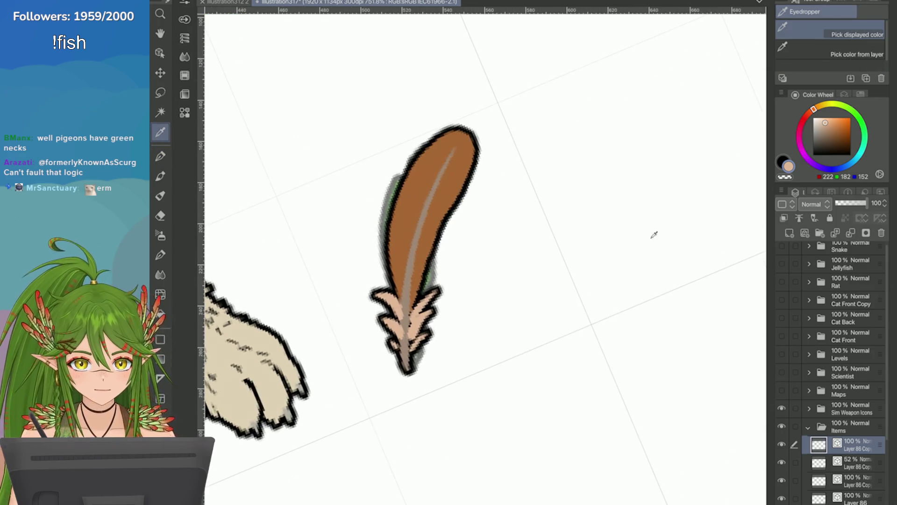
{"action": "key", "text": "ctrl+s"}
{"action": "left_click", "coordinate": [412, 275]}
Try curved barb strokes on the upper vane, undo them all, and sample the feather's brown
{"action": "scroll", "coordinate": [412, 276], "scroll_direction": "down", "scroll_amount": 1}
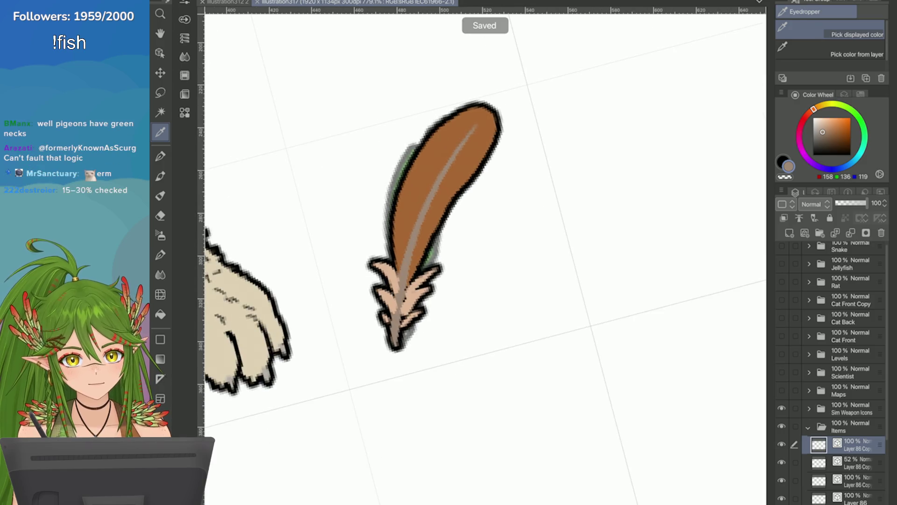
{"action": "scroll", "coordinate": [711, 227], "scroll_direction": "up", "scroll_amount": 2}
{"action": "key", "text": "p"}
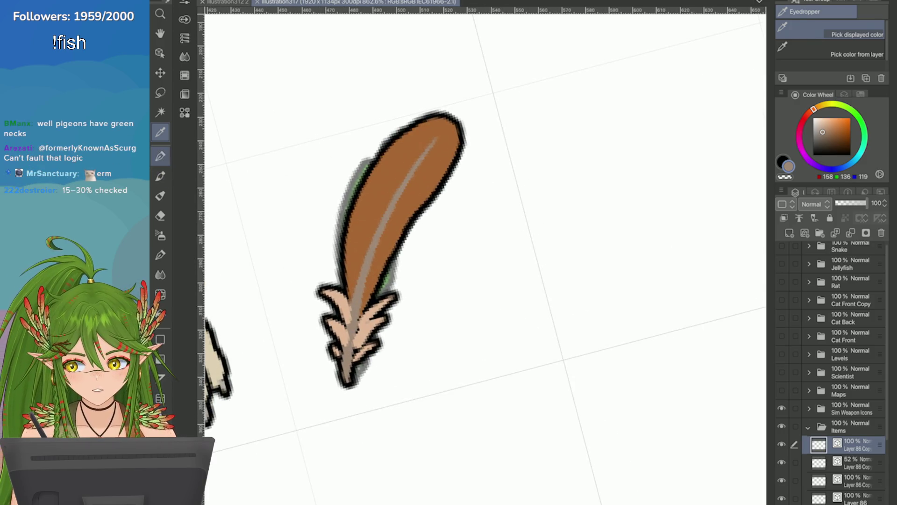
{"action": "key", "text": "ctrl+z"}
{"action": "left_click_drag", "start_coordinate": [371, 237], "coordinate": [353, 208]}
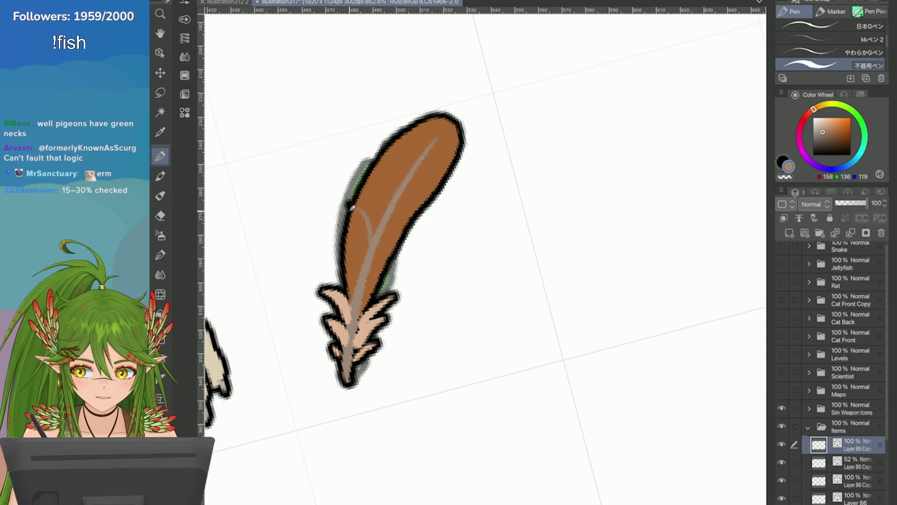
{"action": "key", "text": "ctrl+z"}
{"action": "mouse_move", "coordinate": [373, 240]}
{"action": "left_mouse_down"}
{"action": "mouse_move", "coordinate": [354, 209]}
{"action": "mouse_move", "coordinate": [374, 176]}
{"action": "left_mouse_up"}
{"action": "key", "text": "ctrl+z"}
{"action": "key", "text": "ctrl+z"}
{"action": "mouse_move", "coordinate": [393, 206]}
{"action": "left_mouse_down"}
{"action": "mouse_move", "coordinate": [373, 175]}
{"action": "mouse_move", "coordinate": [428, 200]}
{"action": "left_mouse_up"}
{"action": "key", "text": "ctrl+z"}
{"action": "key", "text": "ctrl+z"}
{"action": "left_click_drag", "start_coordinate": [381, 166], "coordinate": [394, 201]}
{"action": "key", "text": "ctrl+z"}
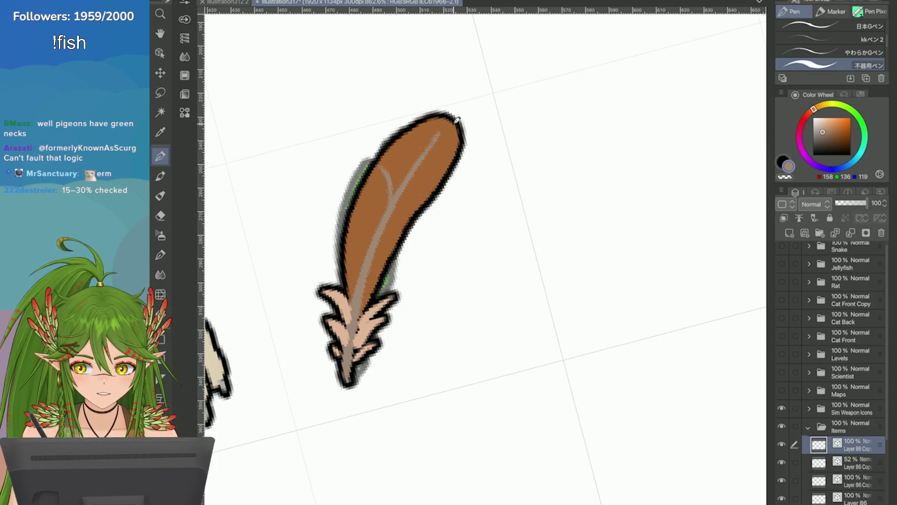
{"action": "key", "text": "ctrl+z"}
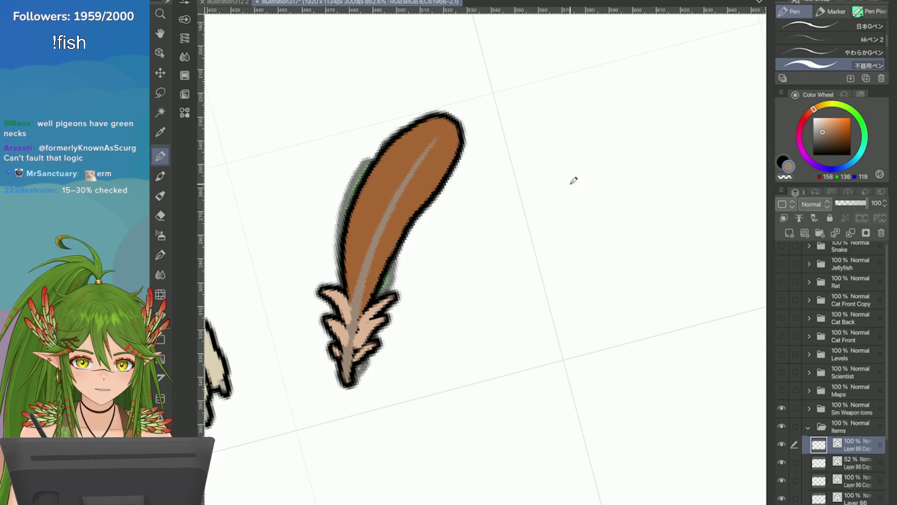
{"action": "key", "text": "x"}
{"action": "left_click", "coordinate": [372, 190], "text": "alt"}
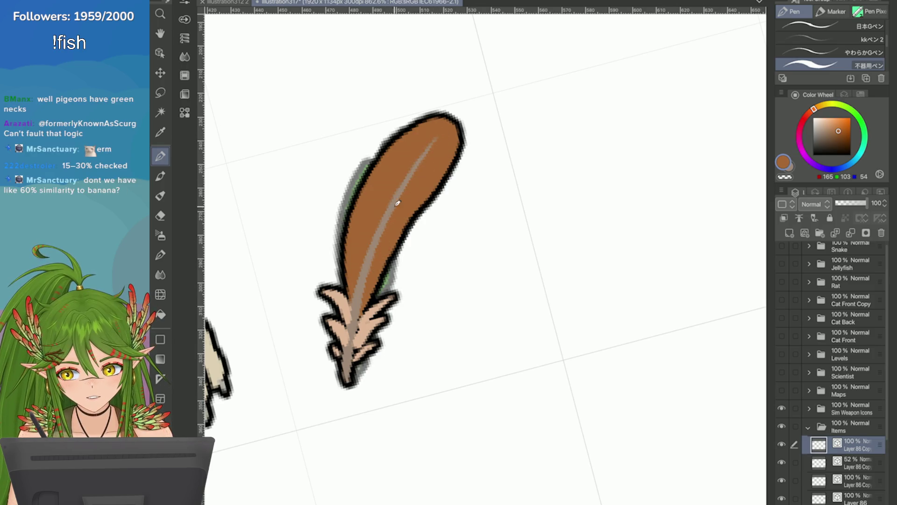
Paint brown over parts of the light shaft, then repaint its lower part in greyish tan
{"action": "left_click_drag", "start_coordinate": [416, 166], "coordinate": [386, 236]}
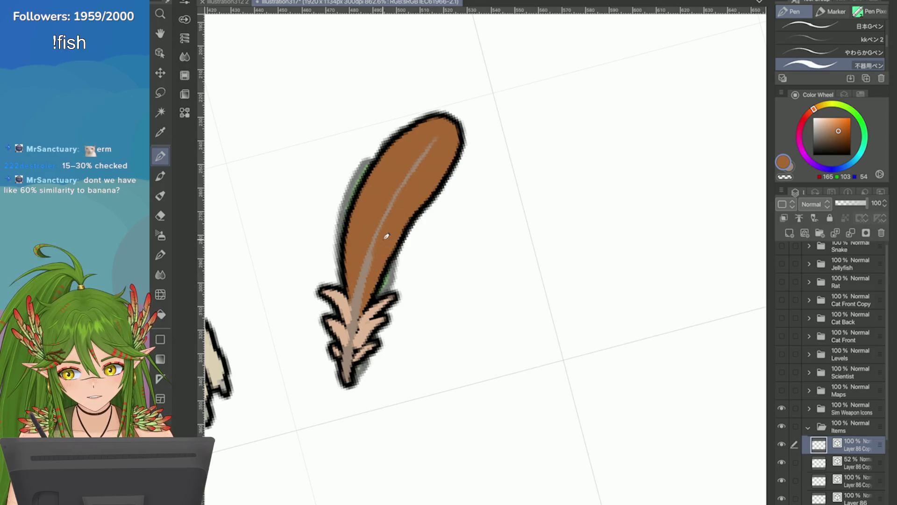
{"action": "left_click", "coordinate": [401, 180], "text": "alt"}
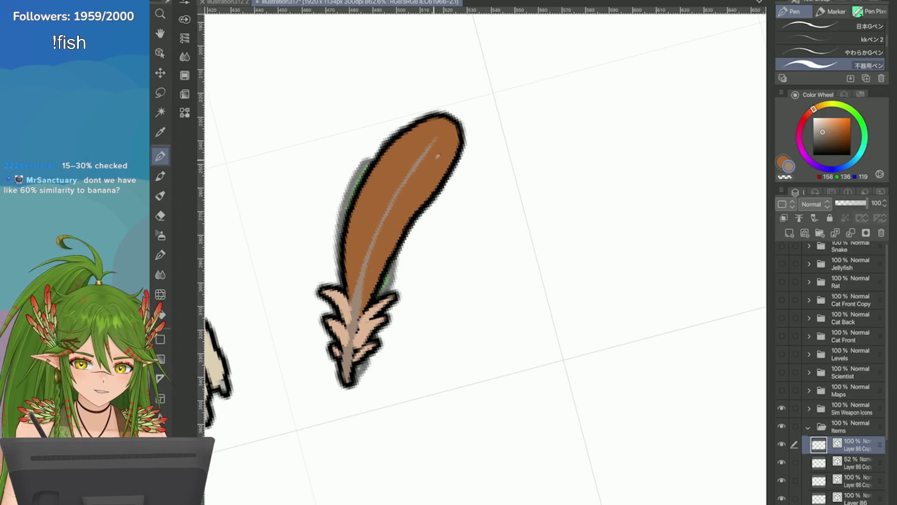
{"action": "left_click_drag", "start_coordinate": [398, 174], "coordinate": [363, 280]}
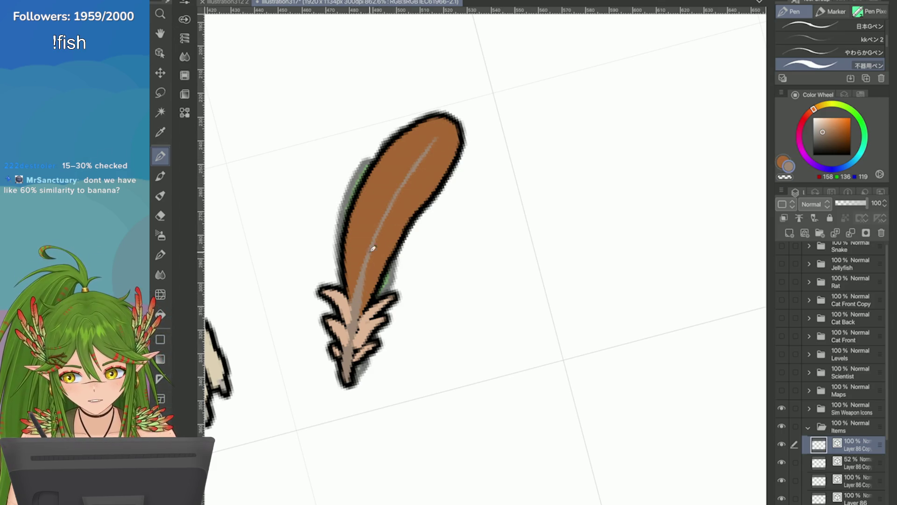
{"action": "mouse_move", "coordinate": [394, 192]}
{"action": "left_mouse_down"}
{"action": "mouse_move", "coordinate": [382, 171]}
{"action": "mouse_move", "coordinate": [396, 189]}
{"action": "left_mouse_up"}
{"action": "key", "text": "ctrl+z"}
Add tan barbs off both sides of the shaft and cut an outlined notch into the upper edge
{"action": "left_click_drag", "start_coordinate": [380, 229], "coordinate": [369, 205]}
{"action": "left_click_drag", "start_coordinate": [364, 261], "coordinate": [355, 244]}
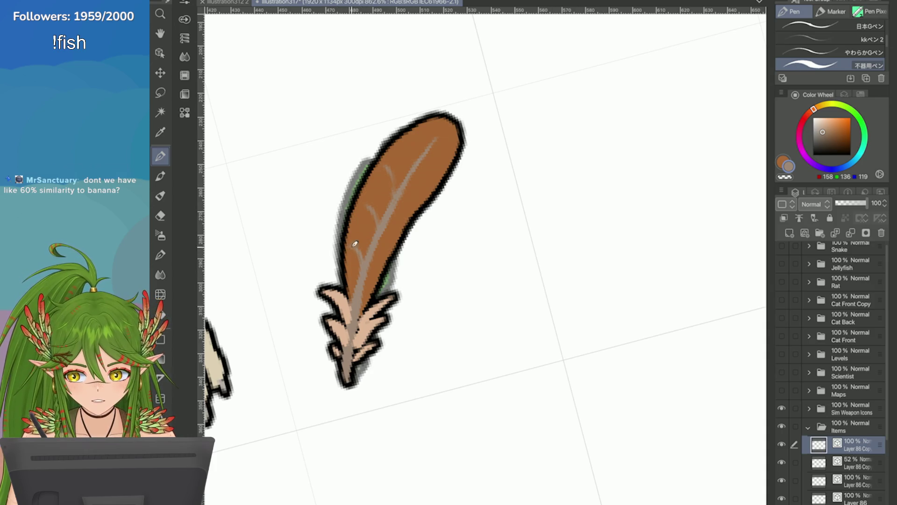
{"action": "left_click_drag", "start_coordinate": [401, 200], "coordinate": [423, 191]}
{"action": "left_click_drag", "start_coordinate": [391, 225], "coordinate": [403, 219]}
{"action": "left_click_drag", "start_coordinate": [370, 258], "coordinate": [387, 250]}
{"action": "left_click_drag", "start_coordinate": [408, 160], "coordinate": [418, 148]}
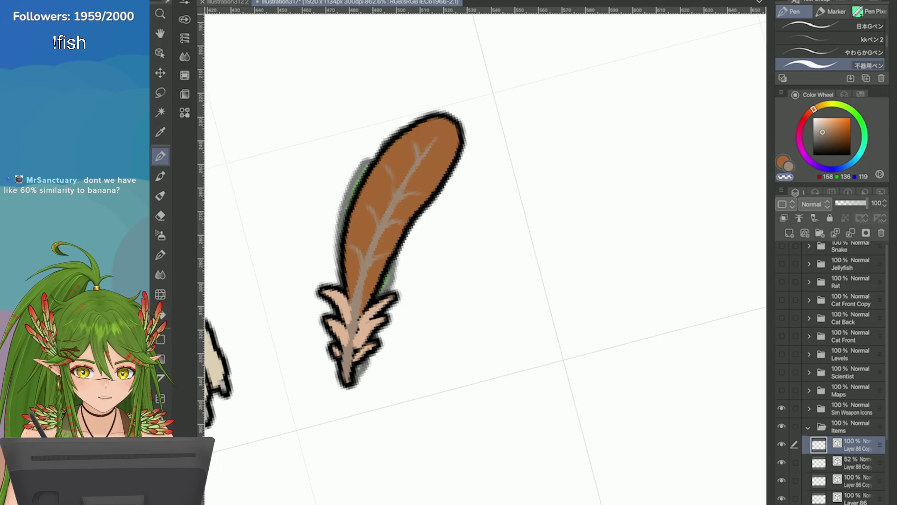
{"action": "left_click_drag", "start_coordinate": [363, 178], "coordinate": [373, 206]}
{"action": "key", "text": "ctrl+minus"}
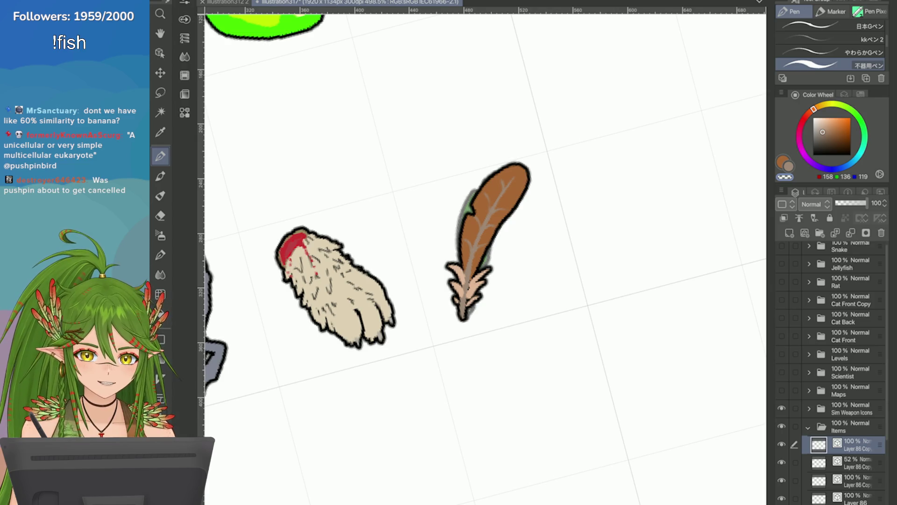
Hide the faint green 52% copy layer shadowing the feather
{"action": "left_click", "coordinate": [781, 462]}
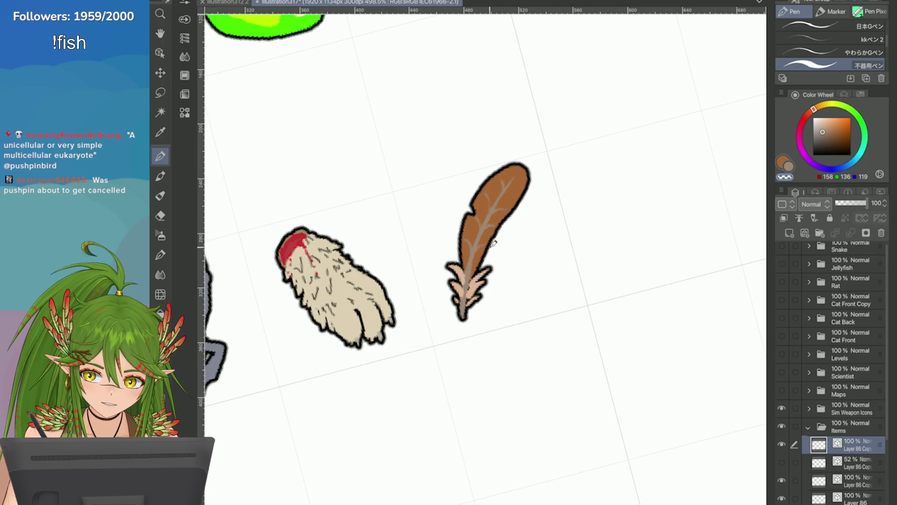
{"action": "scroll", "coordinate": [498, 220], "scroll_direction": "up", "scroll_amount": 2}
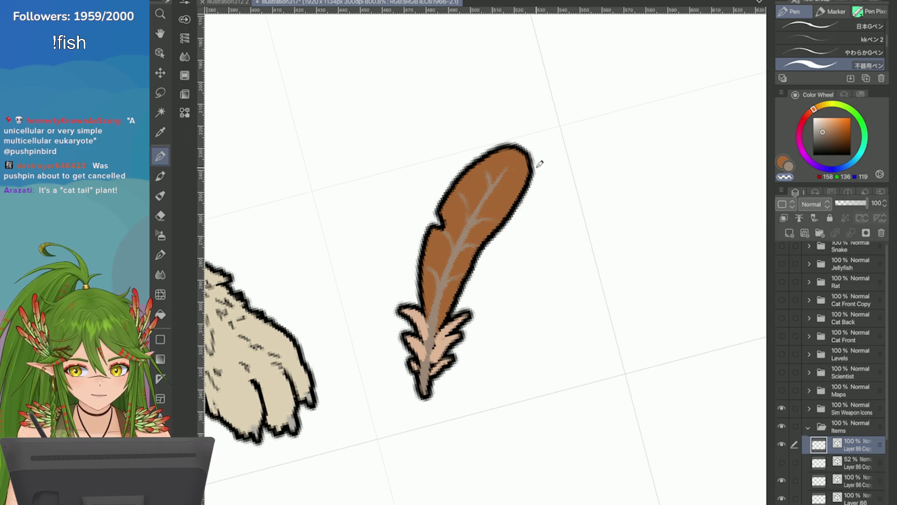
{"action": "scroll", "coordinate": [489, 243], "scroll_direction": "down", "scroll_amount": 5}
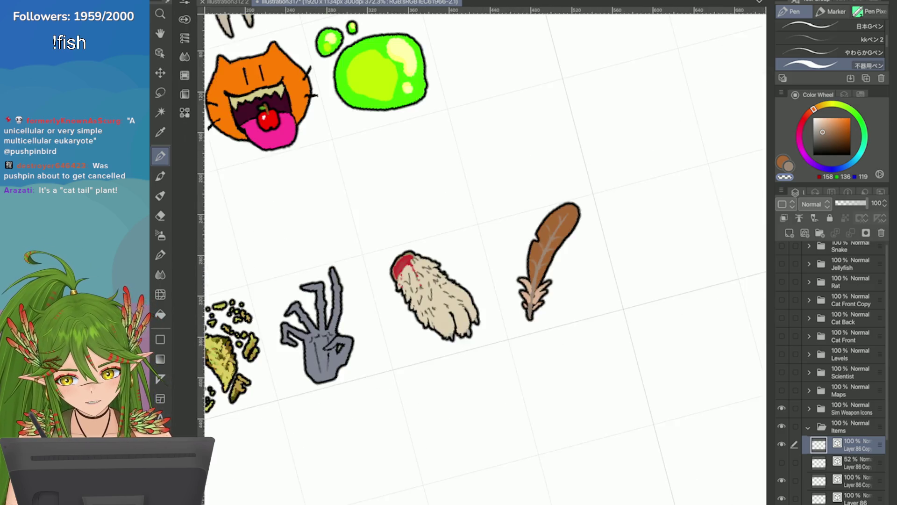
{"action": "scroll", "coordinate": [584, 266], "scroll_direction": "up", "scroll_amount": 10}
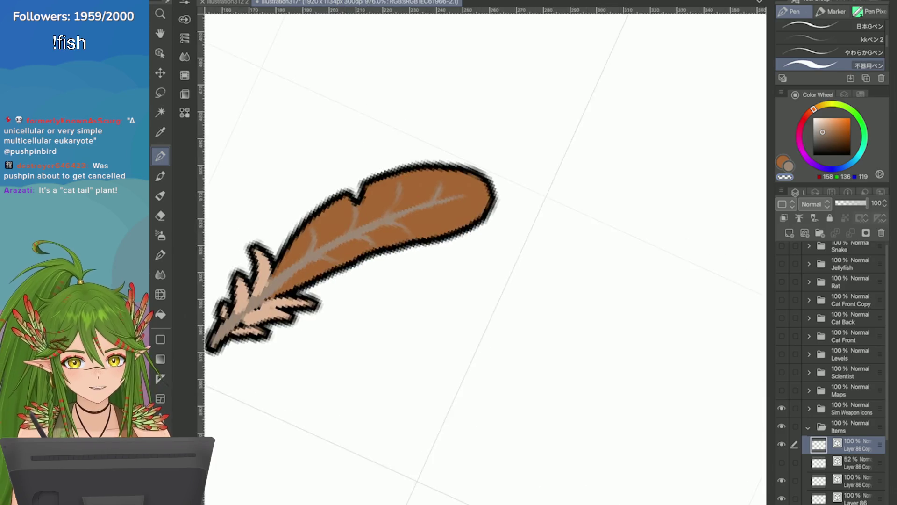
{"action": "scroll", "coordinate": [276, 234], "scroll_direction": "down", "scroll_amount": 2}
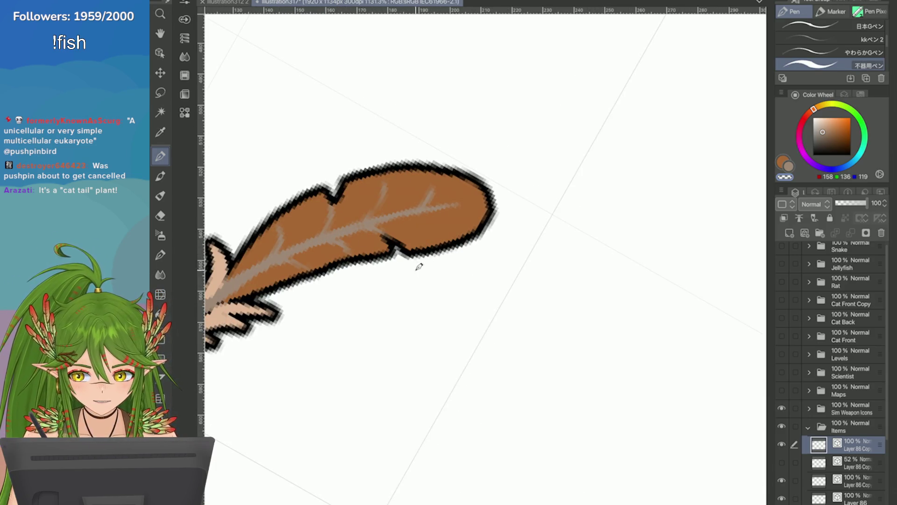
{"action": "scroll", "coordinate": [419, 263], "scroll_direction": "down", "scroll_amount": 2}
{"action": "scroll", "coordinate": [482, 257], "scroll_direction": "down", "scroll_amount": 2}
{"action": "scroll", "coordinate": [589, 252], "scroll_direction": "up", "scroll_amount": 3}
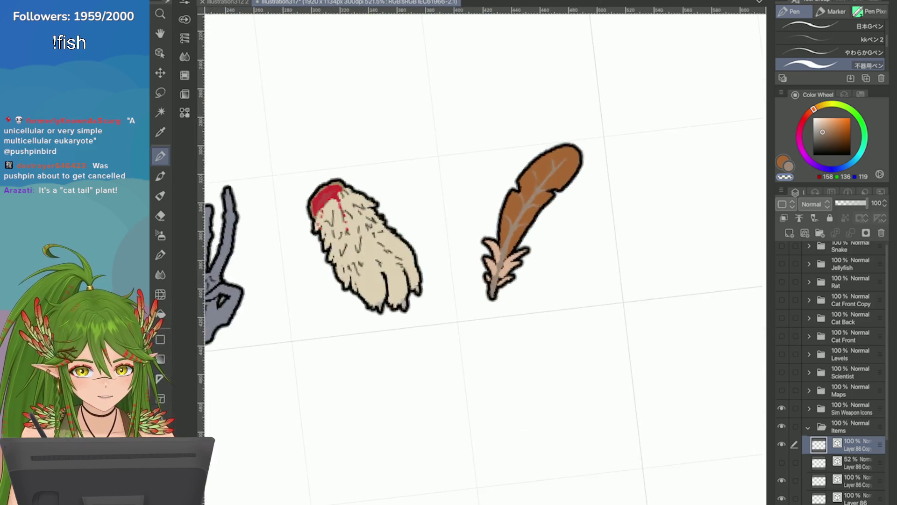
Sample the light tan and add highlight strokes along the feather's lower shaft
{"action": "left_click", "coordinate": [401, 312], "text": "alt"}
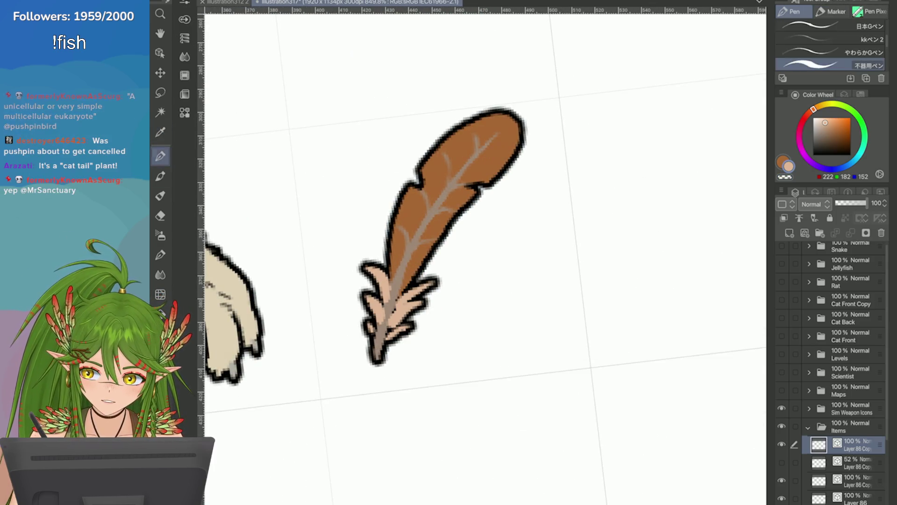
{"action": "mouse_move", "coordinate": [405, 233]}
{"action": "left_mouse_down"}
{"action": "mouse_move", "coordinate": [408, 247]}
{"action": "mouse_move", "coordinate": [445, 181]}
{"action": "left_mouse_up"}
{"action": "left_click_drag", "start_coordinate": [378, 350], "coordinate": [441, 183]}
{"action": "scroll", "coordinate": [475, 274], "scroll_direction": "down", "scroll_amount": 2}
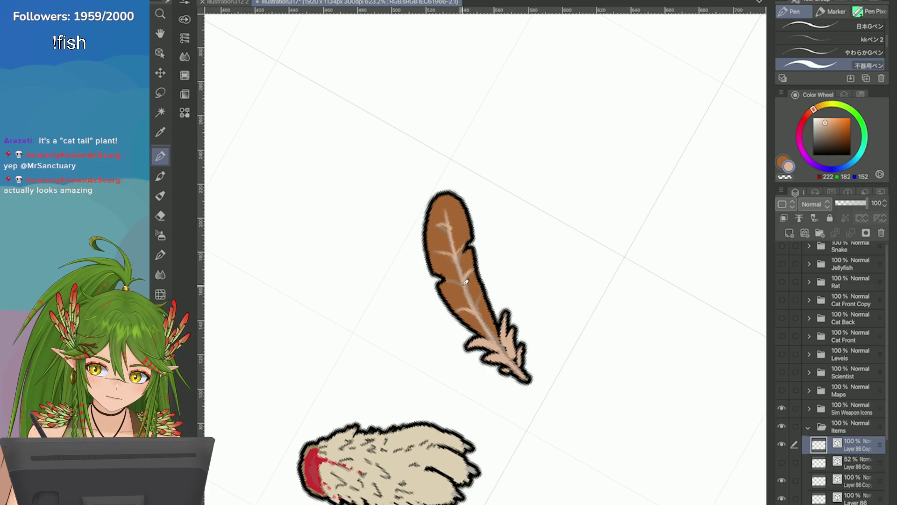
{"action": "scroll", "coordinate": [478, 299], "scroll_direction": "down", "scroll_amount": 10}
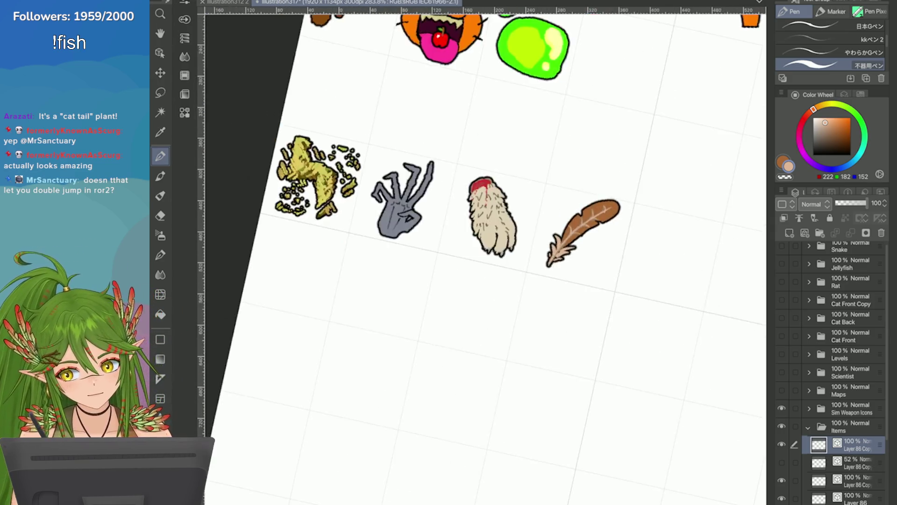
Straighten the canvas view, save, and apply a first free transform to the brown feather
{"action": "key", "text": "ctrl+@"}
{"action": "scroll", "coordinate": [526, 257], "scroll_direction": "up", "scroll_amount": 3}
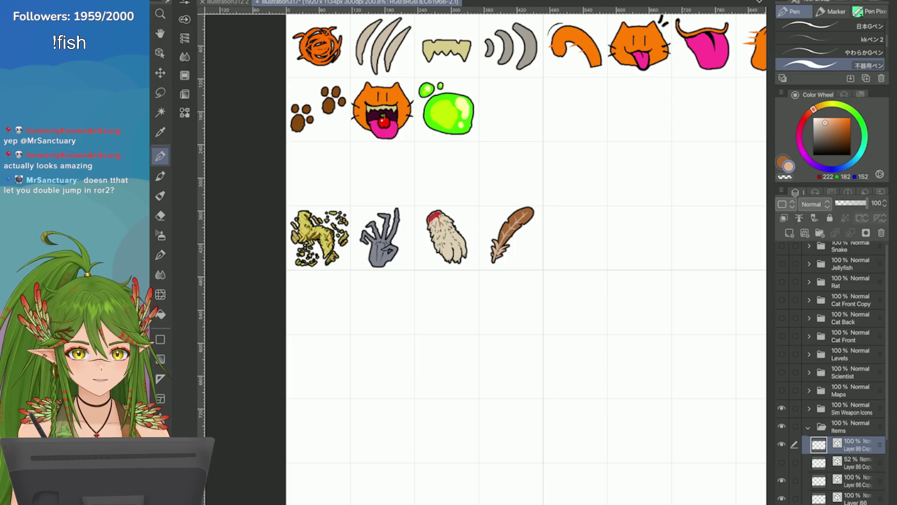
{"action": "scroll", "coordinate": [566, 225], "scroll_direction": "up", "scroll_amount": 1}
{"action": "key", "text": "ctrl+s"}
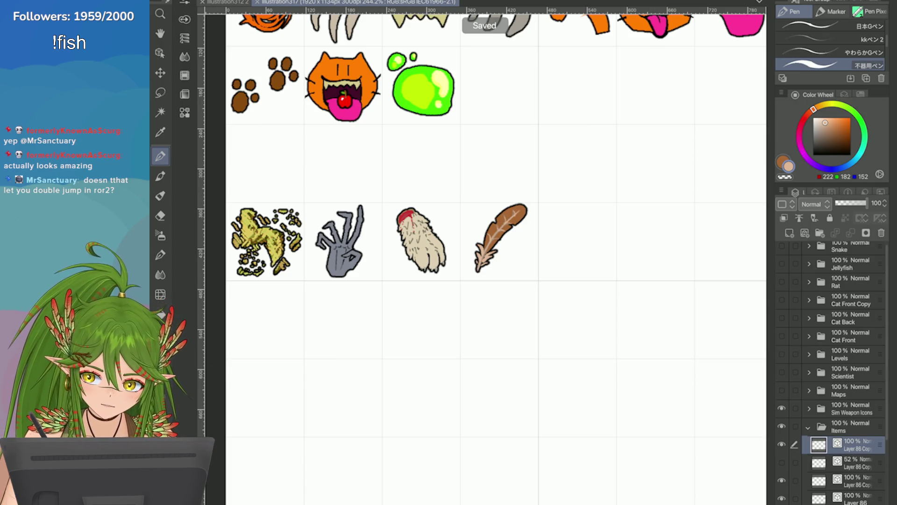
{"action": "key", "text": "ctrl+t"}
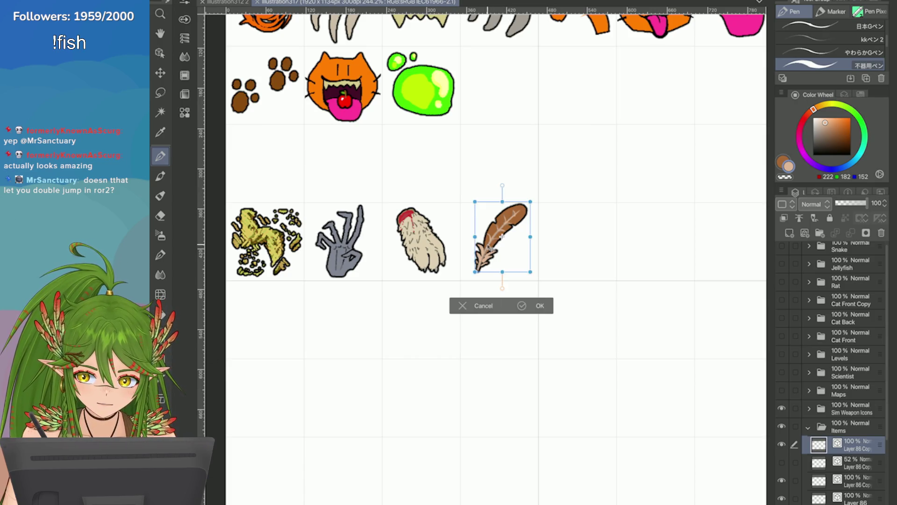
{"action": "key", "text": "Return"}
{"action": "key", "text": "ctrl+minus"}
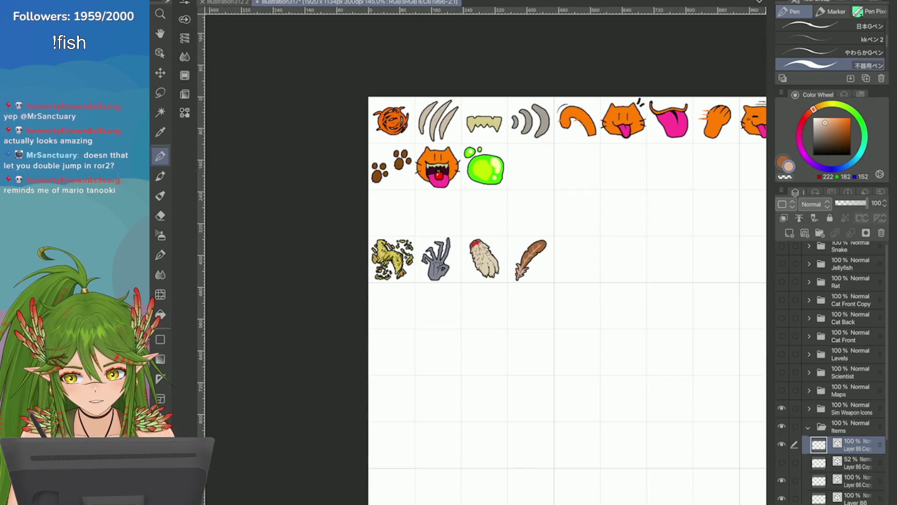
Free-transform the feather again so it fits its grid cell beside the paw
{"action": "scroll", "coordinate": [611, 279], "scroll_direction": "up", "scroll_amount": 3}
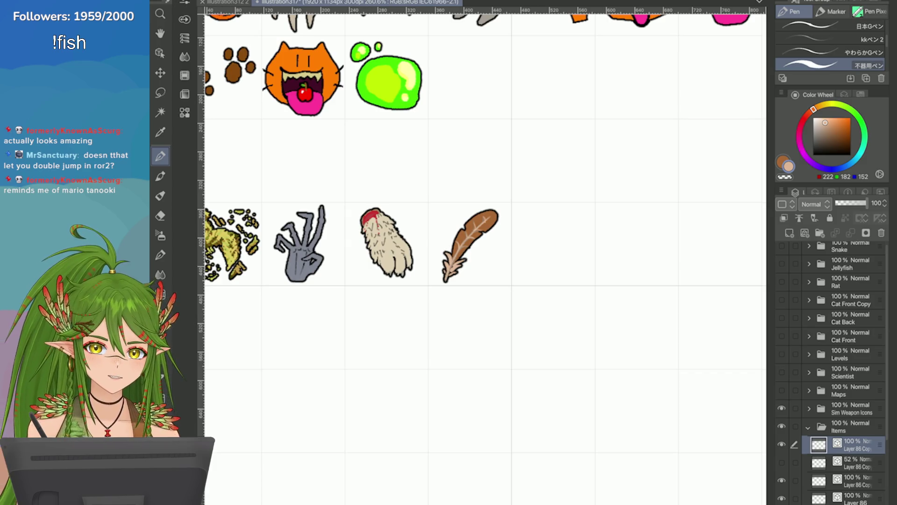
{"action": "scroll", "coordinate": [605, 230], "scroll_direction": "down", "scroll_amount": 2}
{"action": "scroll", "coordinate": [757, 289], "scroll_direction": "up", "scroll_amount": 2}
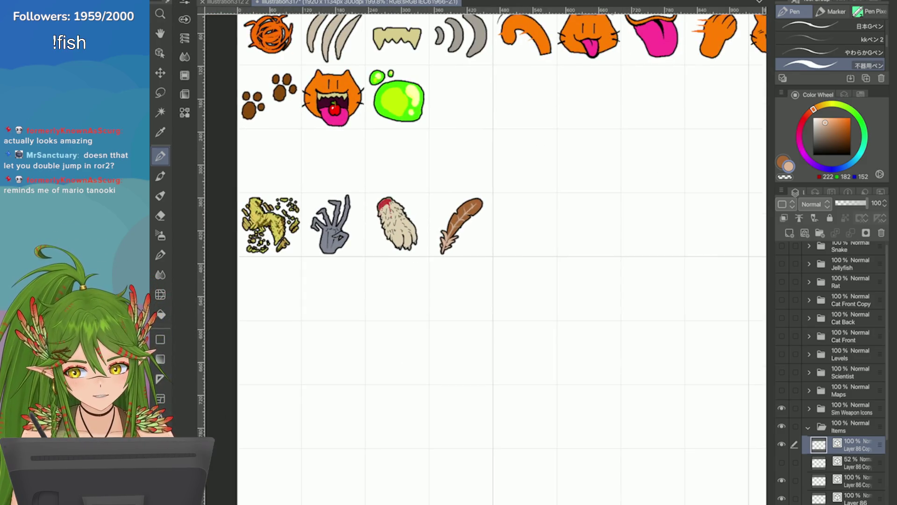
{"action": "scroll", "coordinate": [421, 285], "scroll_direction": "up", "scroll_amount": 3}
{"action": "key", "text": "ctrl+t"}
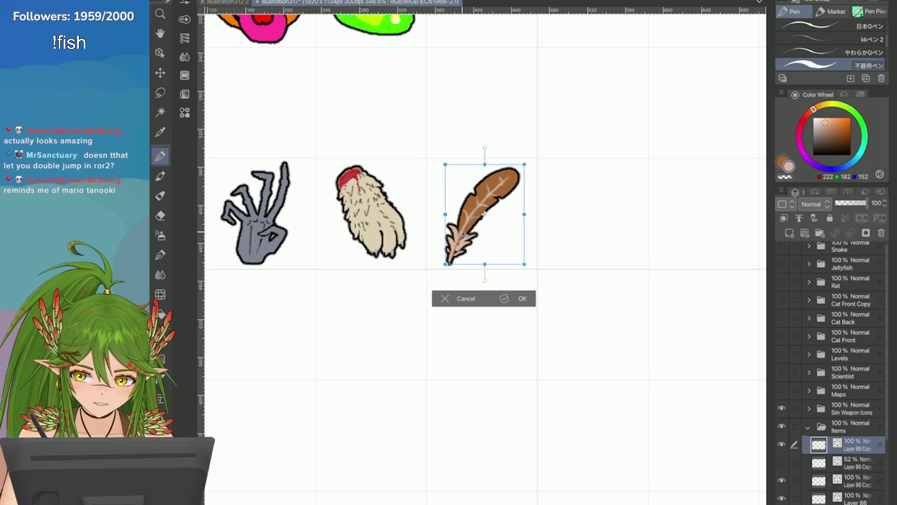
{"action": "scroll", "coordinate": [512, 121], "scroll_direction": "down", "scroll_amount": 1}
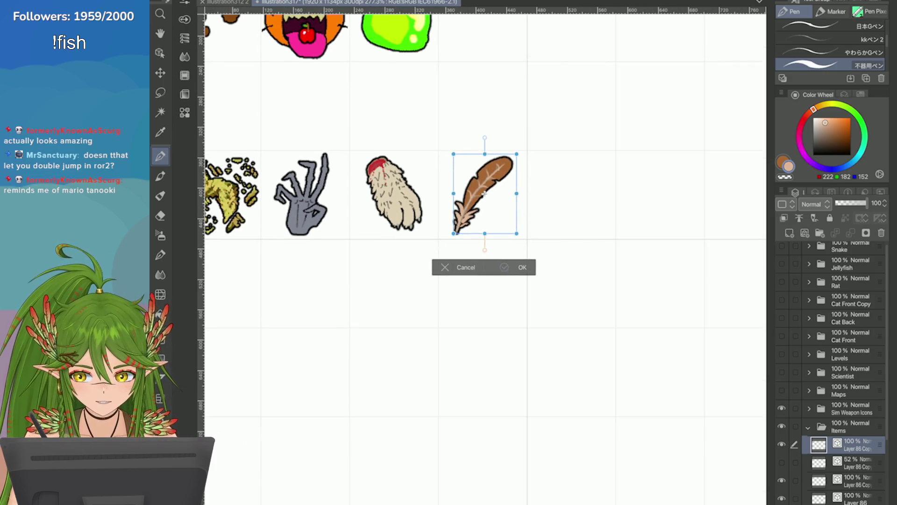
{"action": "left_click", "coordinate": [508, 274]}
{"action": "scroll", "coordinate": [654, 252], "scroll_direction": "down", "scroll_amount": 5}
{"action": "scroll", "coordinate": [655, 253], "scroll_direction": "up", "scroll_amount": 1}
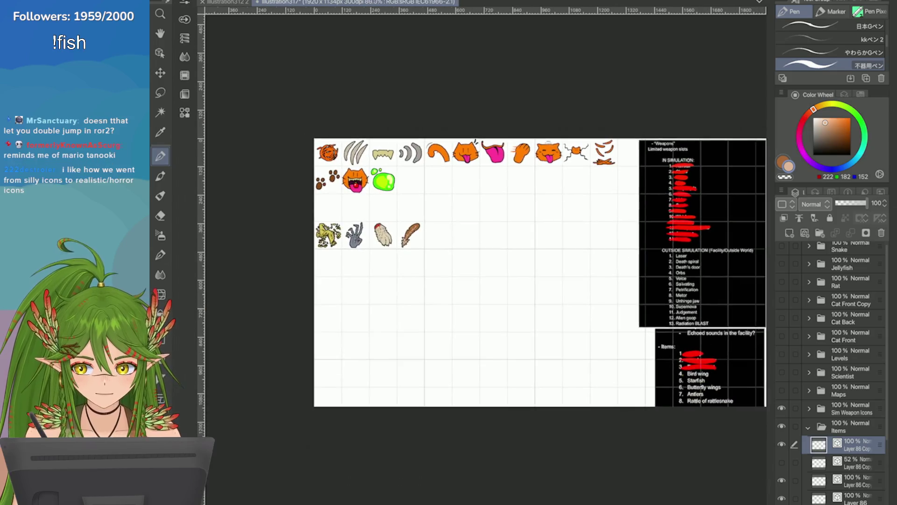
Save the icon sheet, switch to the Eraser, and zoom around to review the items list
{"action": "key", "text": "ctrl+s"}
{"action": "scroll", "coordinate": [475, 247], "scroll_direction": "down", "scroll_amount": 1}
{"action": "key", "text": "e"}
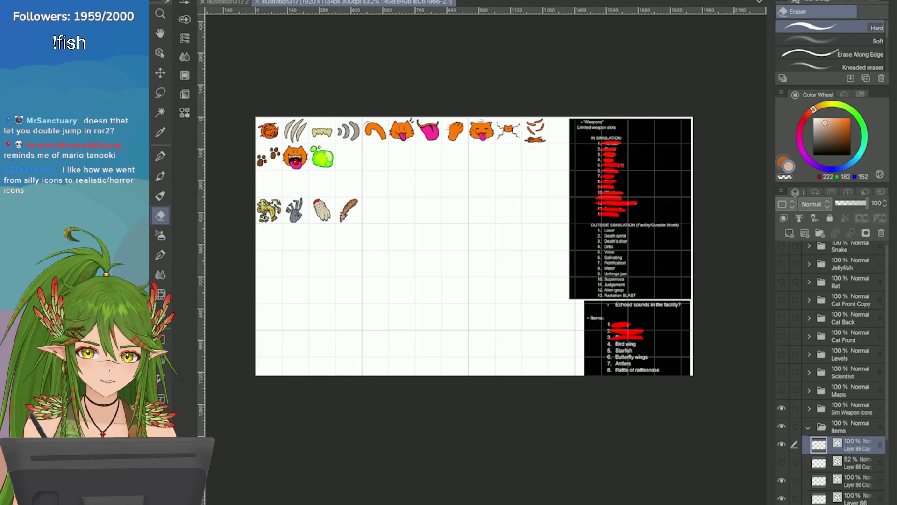
{"action": "scroll", "coordinate": [254, 181], "scroll_direction": "up", "scroll_amount": 6}
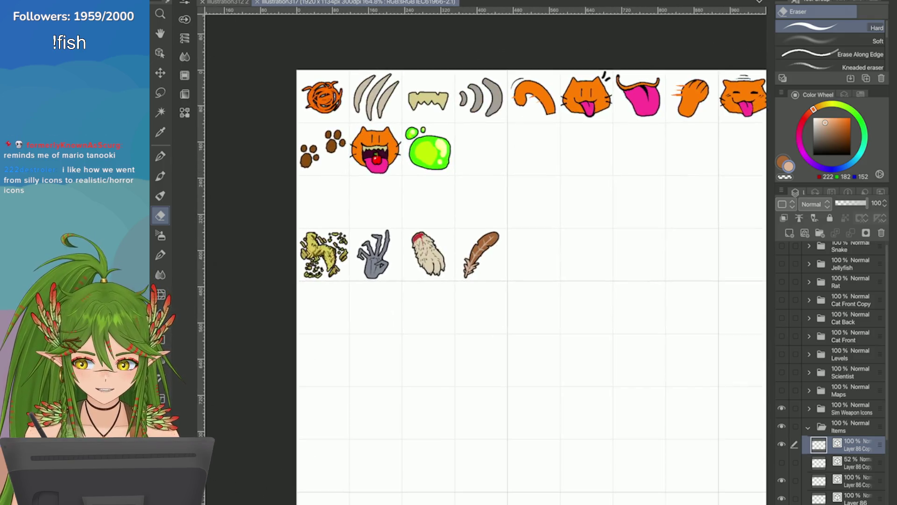
{"action": "scroll", "coordinate": [512, 256], "scroll_direction": "down", "scroll_amount": 4}
{"action": "scroll", "coordinate": [512, 256], "scroll_direction": "up", "scroll_amount": 1}
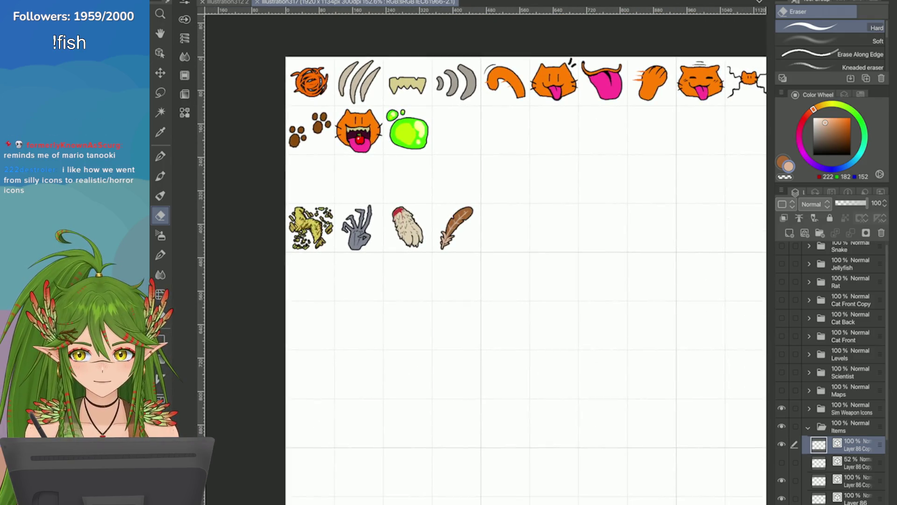
{"action": "scroll", "coordinate": [512, 256], "scroll_direction": "up", "scroll_amount": 2}
{"action": "scroll", "coordinate": [486, 256], "scroll_direction": "down", "scroll_amount": 4}
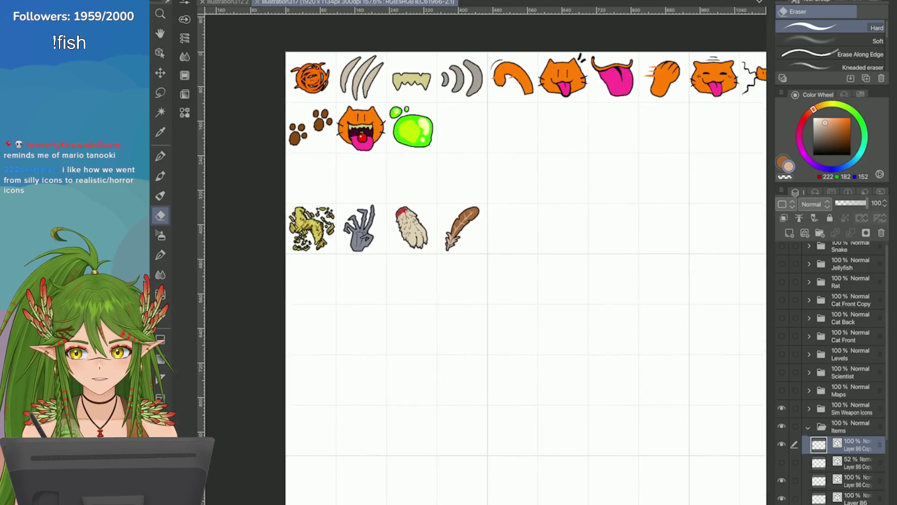
{"action": "scroll", "coordinate": [486, 256], "scroll_direction": "up", "scroll_amount": 2}
{"action": "scroll", "coordinate": [486, 256], "scroll_direction": "down", "scroll_amount": 2}
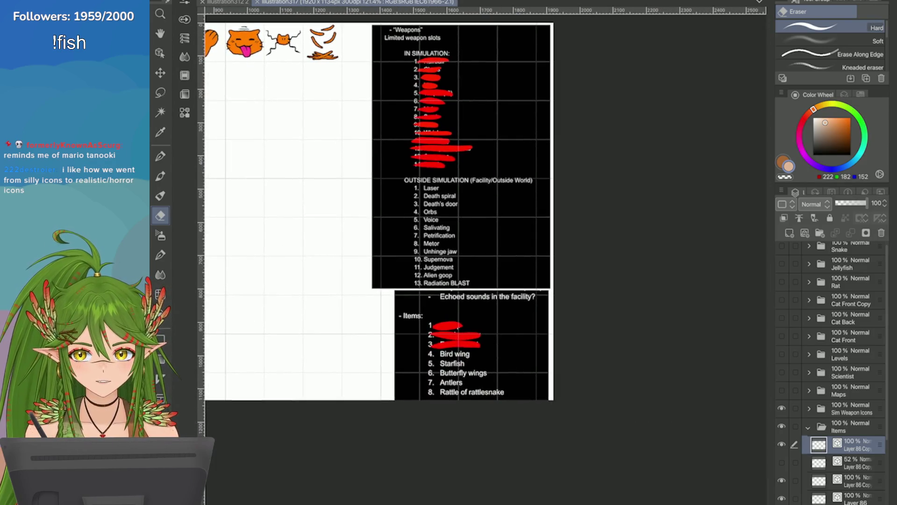
{"action": "scroll", "coordinate": [486, 256], "scroll_direction": "down", "scroll_amount": 3}
{"action": "scroll", "coordinate": [486, 256], "scroll_direction": "up", "scroll_amount": 3}
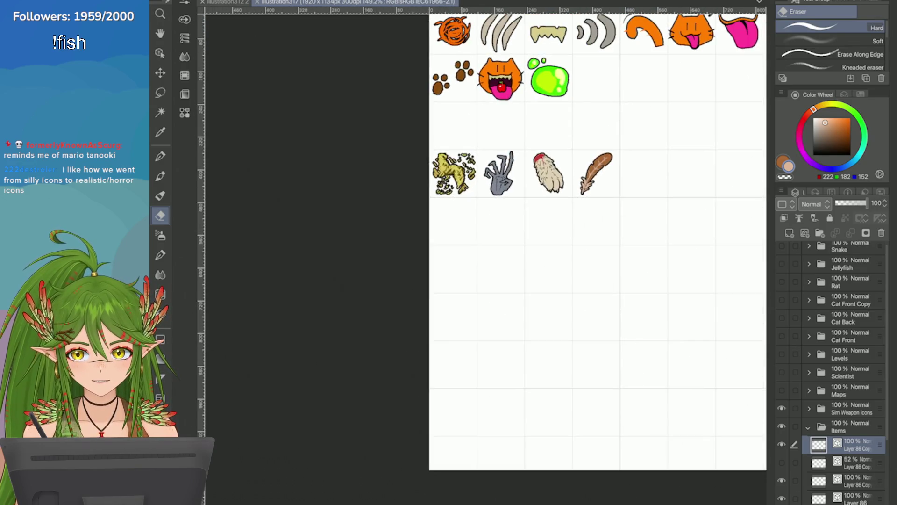
{"action": "scroll", "coordinate": [565, 370], "scroll_direction": "down", "scroll_amount": 2}
{"action": "scroll", "coordinate": [565, 371], "scroll_direction": "up", "scroll_amount": 3}
{"action": "scroll", "coordinate": [486, 256], "scroll_direction": "down", "scroll_amount": 3}
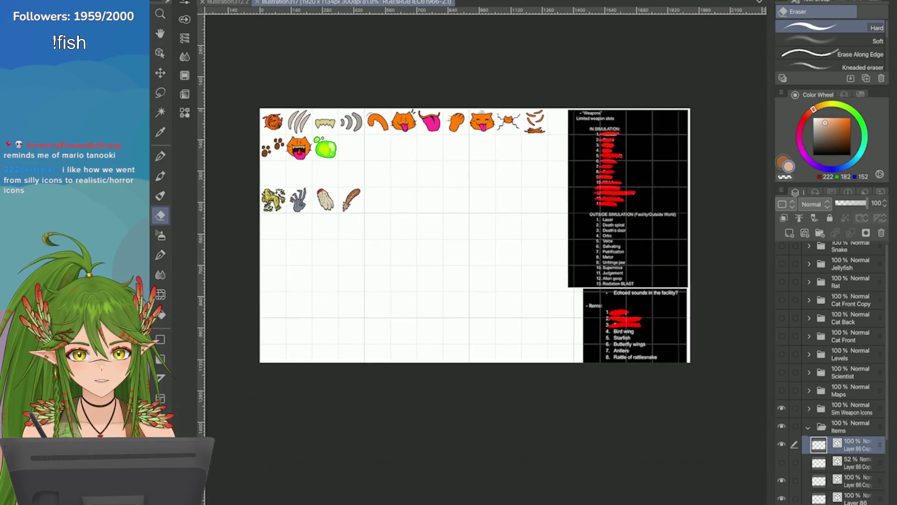
{"action": "scroll", "coordinate": [486, 256], "scroll_direction": "up", "scroll_amount": 3}
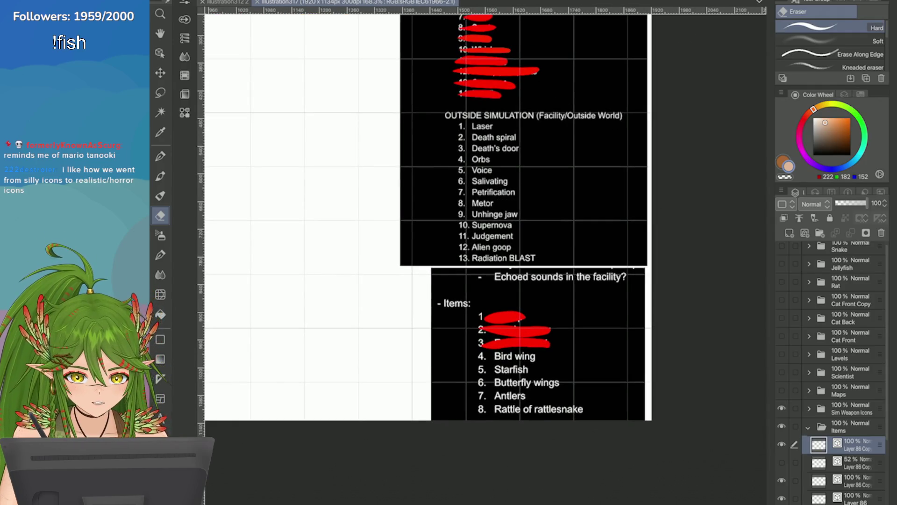
{"action": "scroll", "coordinate": [831, 374], "scroll_direction": "down", "scroll_amount": 3}
Select the faded 52% Layer 86 Copy and raise it to full opacity
{"action": "left_click", "coordinate": [856, 372]}
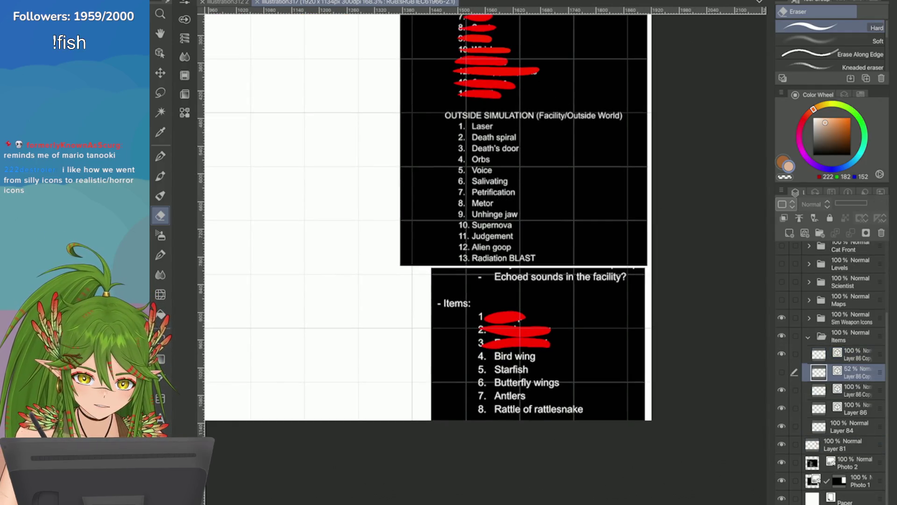
{"action": "scroll", "coordinate": [651, 290], "scroll_direction": "down", "scroll_amount": 1}
{"action": "scroll", "coordinate": [487, 210], "scroll_direction": "down", "scroll_amount": 3}
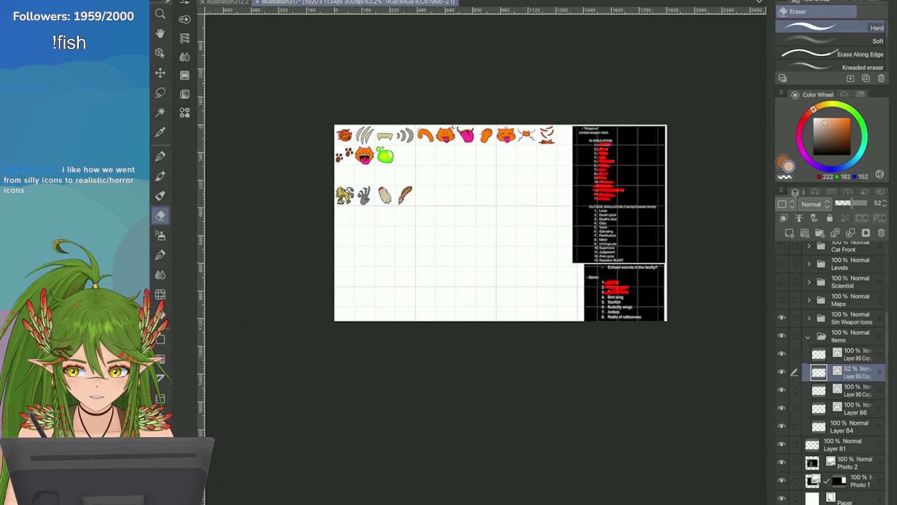
{"action": "scroll", "coordinate": [337, 164], "scroll_direction": "up", "scroll_amount": 3}
{"action": "left_click", "coordinate": [867, 203]}
{"action": "key", "text": "ctrl+t"}
Move the green feather copy into the cell right of the brown feather and trim its base barbs
{"action": "left_click_drag", "start_coordinate": [499, 208], "coordinate": [551, 205]}
{"action": "scroll", "coordinate": [540, 192], "scroll_direction": "up", "scroll_amount": 2}
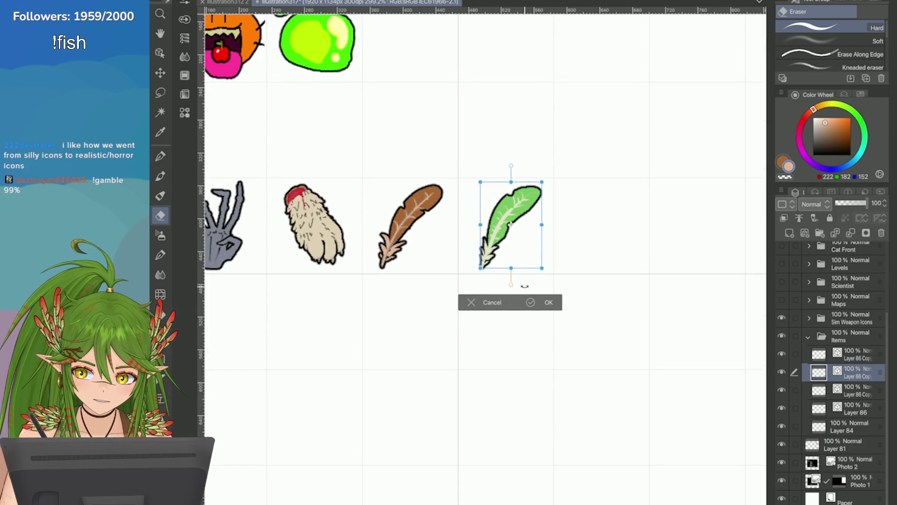
{"action": "left_click", "coordinate": [542, 299]}
{"action": "key", "text": "p"}
{"action": "scroll", "coordinate": [463, 259], "scroll_direction": "up", "scroll_amount": 2}
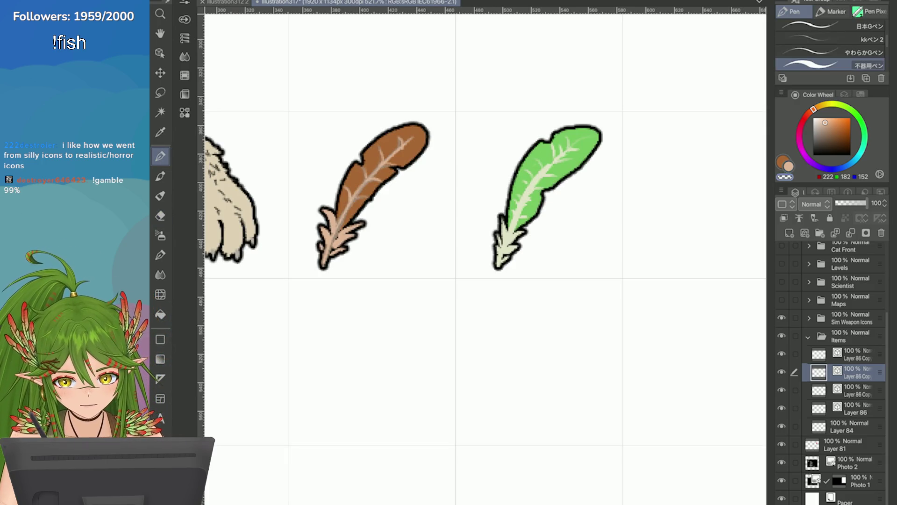
{"action": "key", "text": "ctrl+z"}
{"action": "key", "text": "ctrl+z"}
{"action": "key", "text": "ctrl+z"}
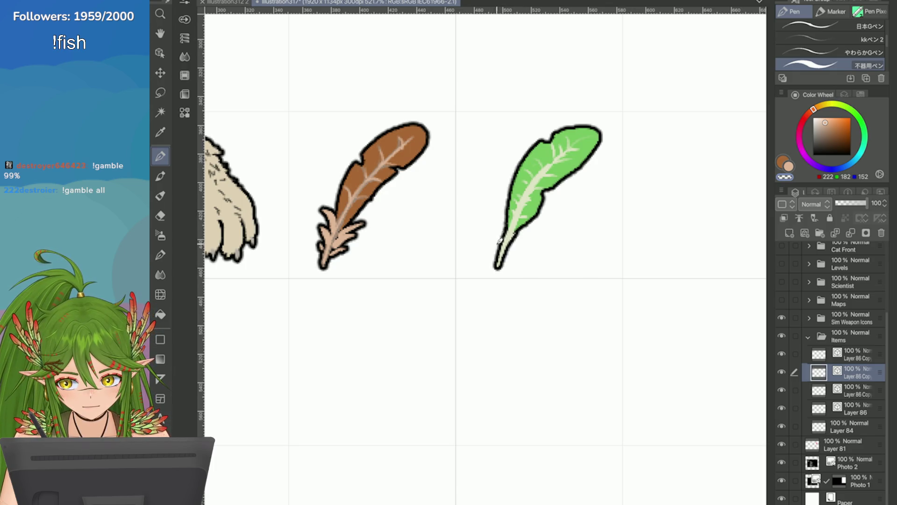
{"action": "scroll", "coordinate": [499, 240], "scroll_direction": "down", "scroll_amount": 5}
{"action": "scroll", "coordinate": [499, 240], "scroll_direction": "up", "scroll_amount": 5}
Sample the leaf green and draw a bumpy, ruffled lettuce outline along its upper-left edge
{"action": "key", "text": "i"}
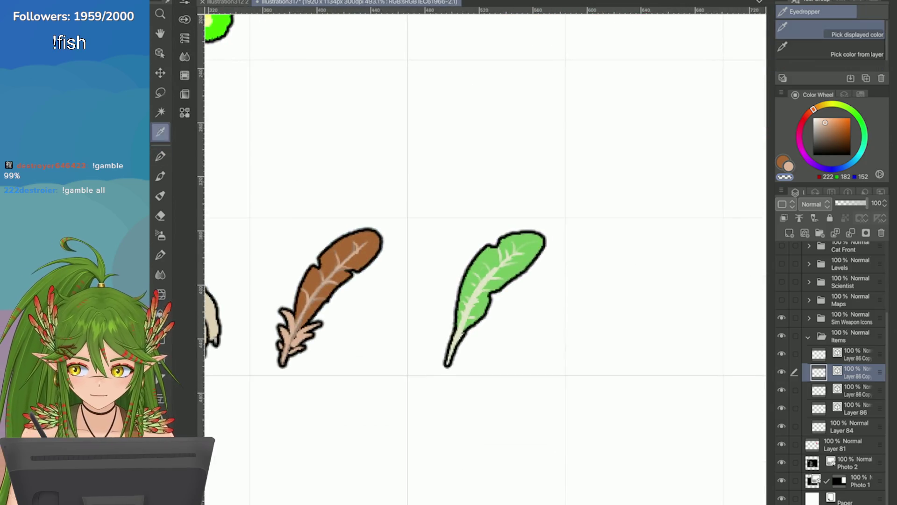
{"action": "scroll", "coordinate": [467, 234], "scroll_direction": "up", "scroll_amount": 2}
{"action": "left_click", "coordinate": [431, 248]}
{"action": "key", "text": "p"}
{"action": "key", "text": "ctrl+z"}
{"action": "key", "text": "i"}
{"action": "left_click", "coordinate": [473, 252]}
{"action": "key", "text": "p"}
{"action": "mouse_move", "coordinate": [488, 213]}
{"action": "left_mouse_down"}
{"action": "mouse_move", "coordinate": [465, 206]}
{"action": "mouse_move", "coordinate": [411, 261]}
{"action": "left_mouse_up"}
{"action": "mouse_move", "coordinate": [427, 318]}
{"action": "left_mouse_down"}
{"action": "mouse_move", "coordinate": [449, 277]}
{"action": "mouse_move", "coordinate": [481, 262]}
{"action": "mouse_move", "coordinate": [511, 220]}
{"action": "mouse_move", "coordinate": [483, 216]}
{"action": "left_mouse_up"}
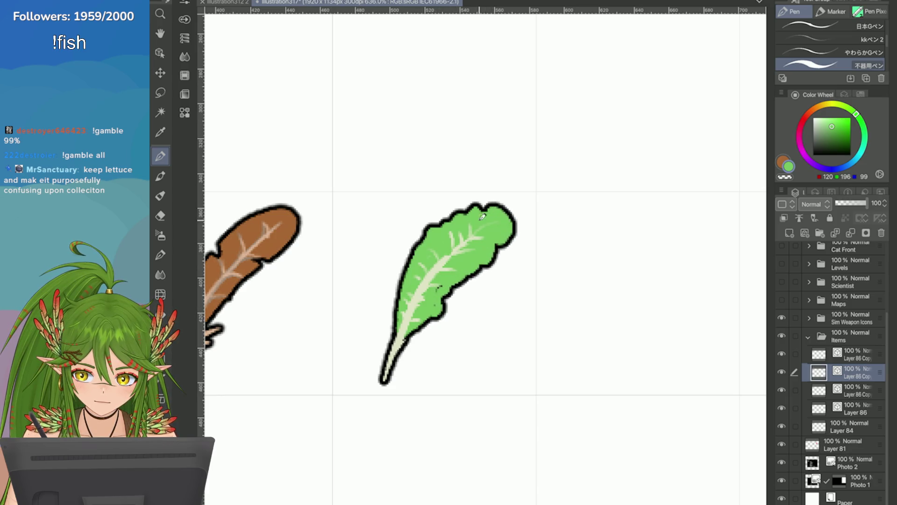
{"action": "left_click_drag", "start_coordinate": [417, 259], "coordinate": [398, 292]}
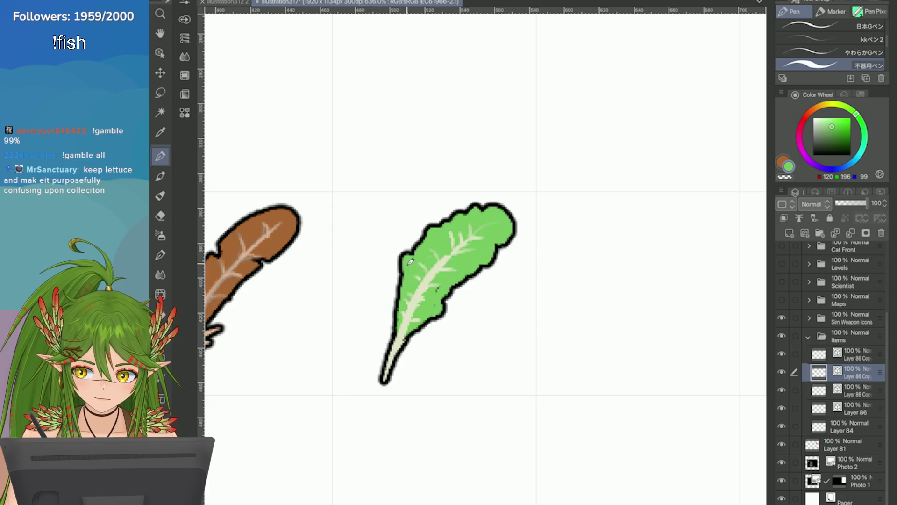
{"action": "scroll", "coordinate": [440, 283], "scroll_direction": "down", "scroll_amount": 5}
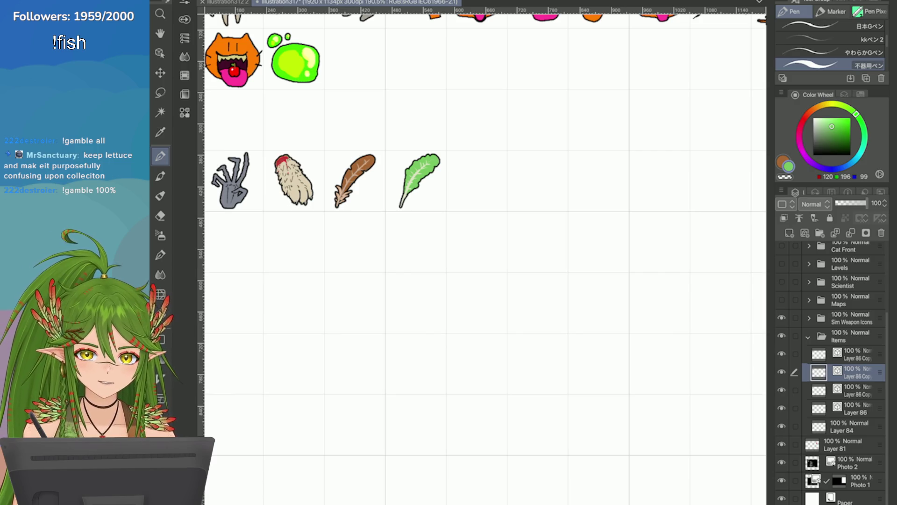
Review the lettuce leaf beside the brown feather at several zoom levels, then save the sheet
{"action": "scroll", "coordinate": [481, 257], "scroll_direction": "down", "scroll_amount": 2}
{"action": "scroll", "coordinate": [481, 257], "scroll_direction": "up", "scroll_amount": 4}
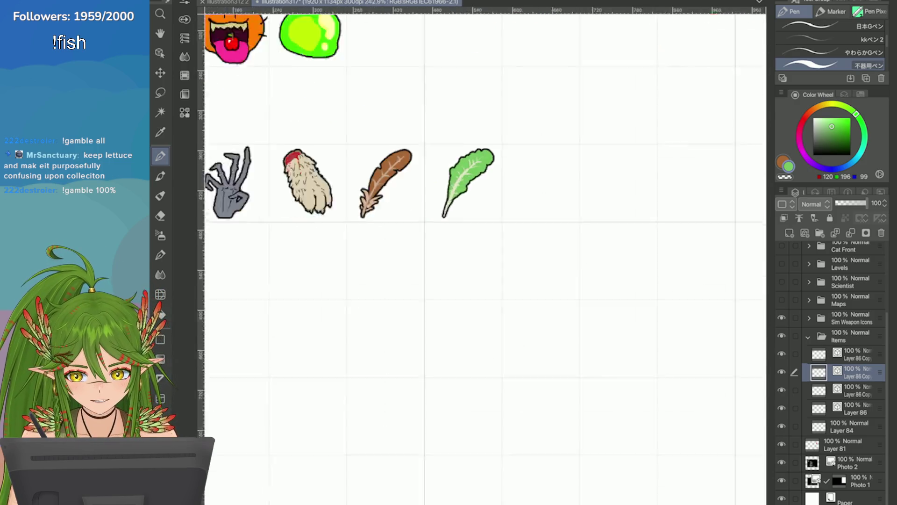
{"action": "scroll", "coordinate": [537, 132], "scroll_direction": "up", "scroll_amount": 3}
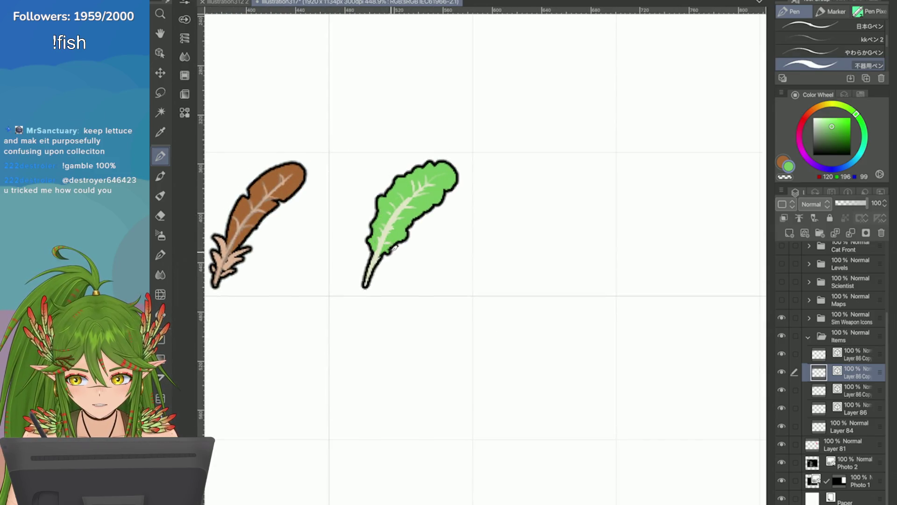
{"action": "scroll", "coordinate": [600, 269], "scroll_direction": "down", "scroll_amount": 5}
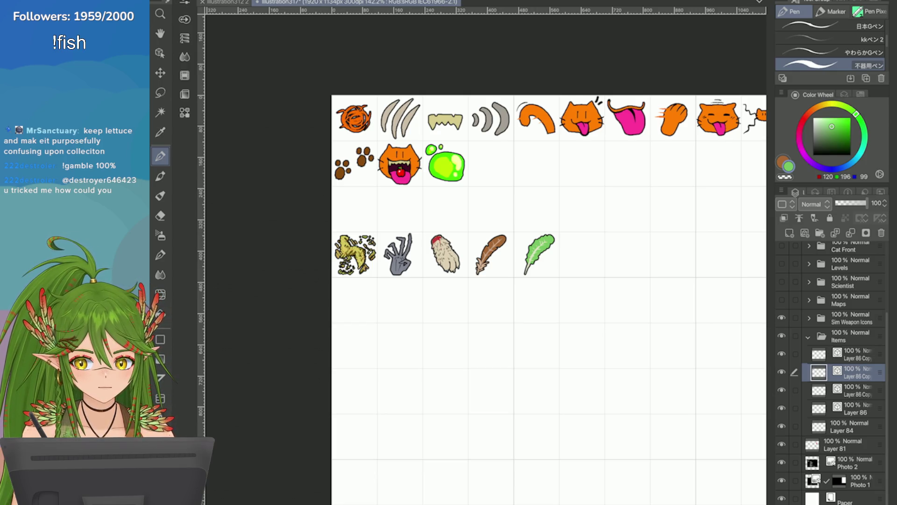
{"action": "scroll", "coordinate": [593, 236], "scroll_direction": "up", "scroll_amount": 3}
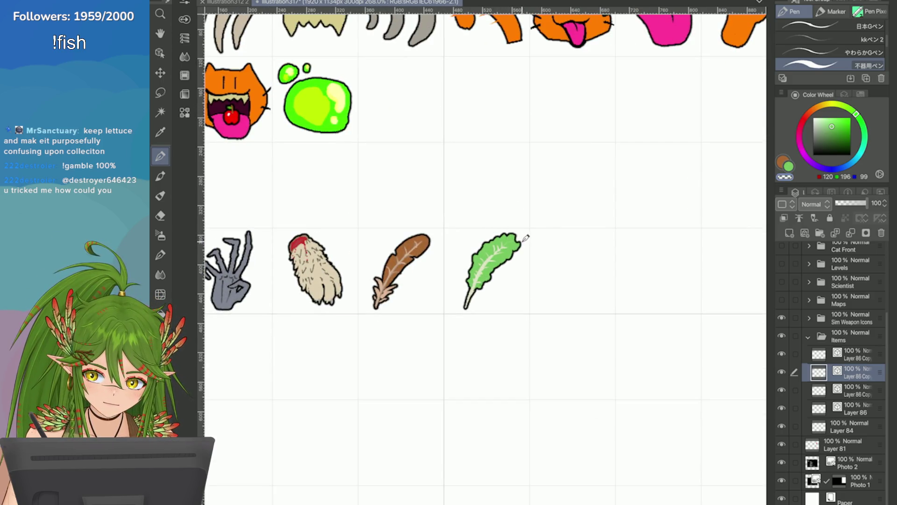
{"action": "scroll", "coordinate": [521, 237], "scroll_direction": "down", "scroll_amount": 5}
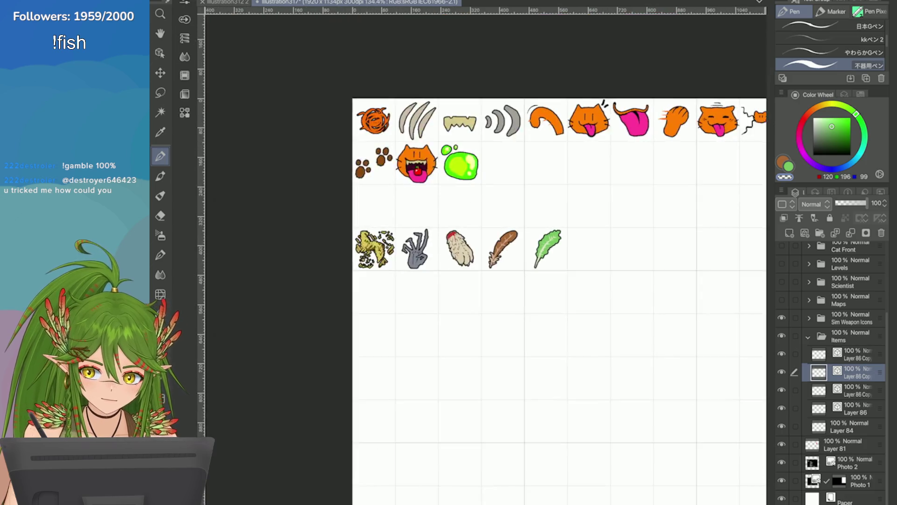
{"action": "scroll", "coordinate": [520, 237], "scroll_direction": "up", "scroll_amount": 3}
{"action": "key", "text": "ctrl+s"}
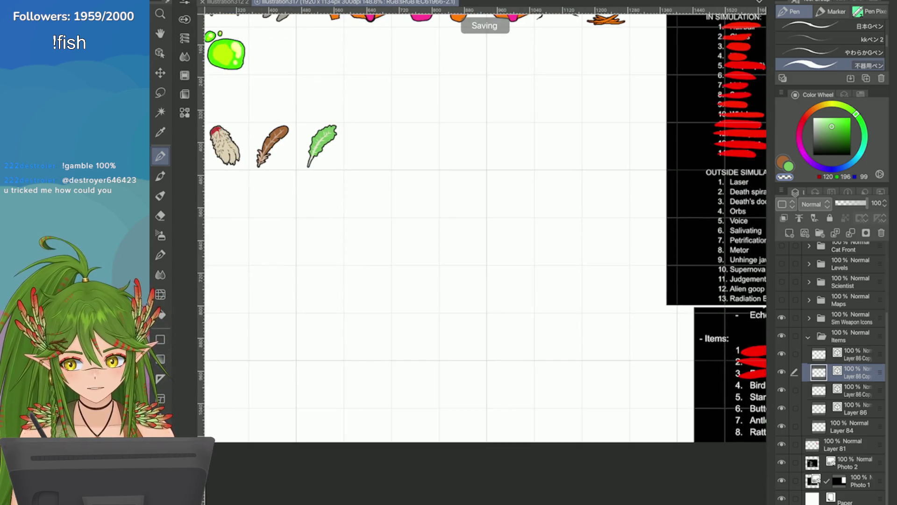
{"action": "scroll", "coordinate": [234, 205], "scroll_direction": "down", "scroll_amount": 3}
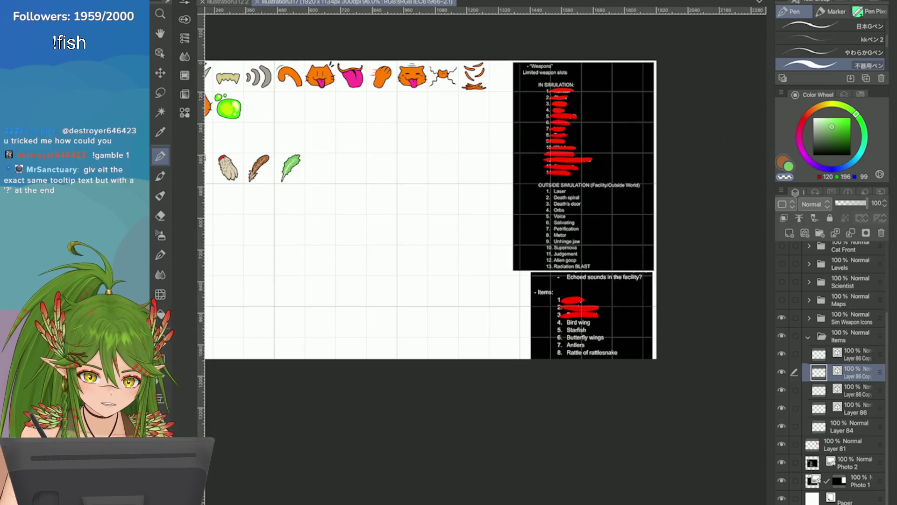
On Layer 81, pick bright red, strike through 'Bird wing' in the Items list, and save
{"action": "left_click", "coordinate": [846, 445]}
{"action": "left_click", "coordinate": [805, 117]}
{"action": "left_click_drag", "start_coordinate": [832, 126], "coordinate": [851, 118]}
{"action": "scroll", "coordinate": [670, 355], "scroll_direction": "up", "scroll_amount": 5}
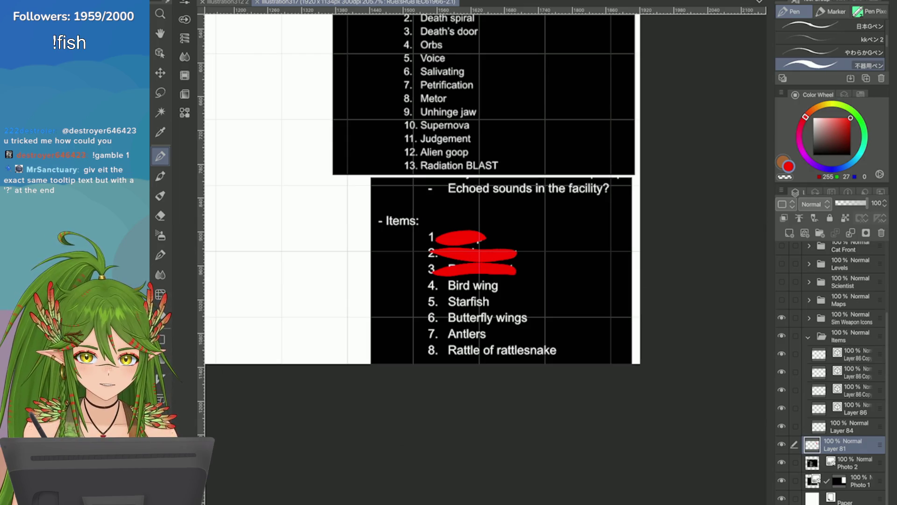
{"action": "left_click_drag", "start_coordinate": [504, 280], "coordinate": [423, 286]}
{"action": "key", "text": "ctrl+z"}
{"action": "scroll", "coordinate": [701, 276], "scroll_direction": "down", "scroll_amount": 6}
{"action": "key", "text": "ctrl+s"}
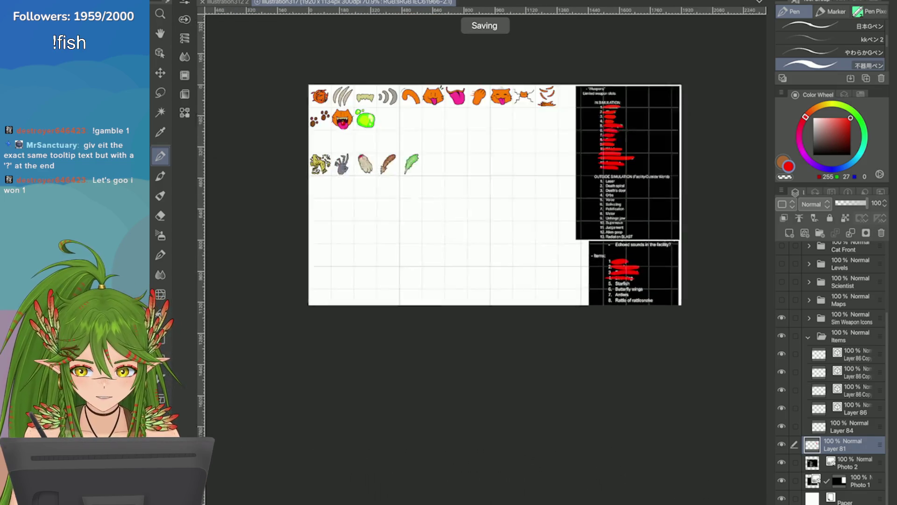
{"action": "scroll", "coordinate": [666, 282], "scroll_direction": "up", "scroll_amount": 1}
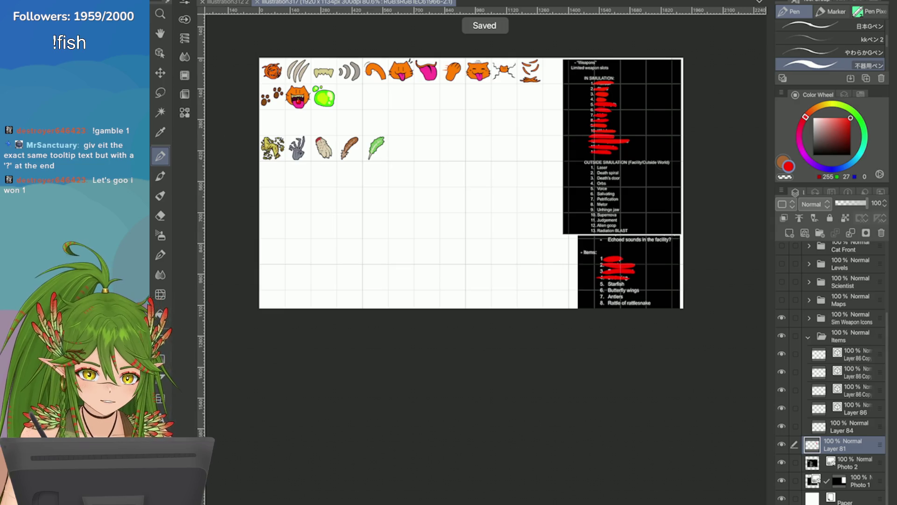
Duplicate the top item icon layer in the Items folder and reselect it for drawing
{"action": "left_click", "coordinate": [855, 354]}
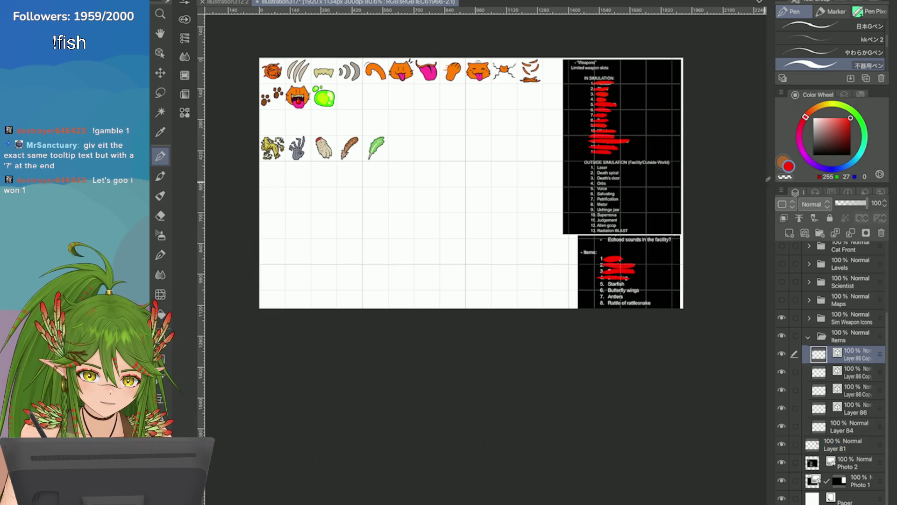
{"action": "right_click", "coordinate": [823, 390]}
{"action": "left_click", "coordinate": [655, 153]}
{"action": "left_click", "coordinate": [855, 372]}
{"action": "left_click", "coordinate": [855, 354]}
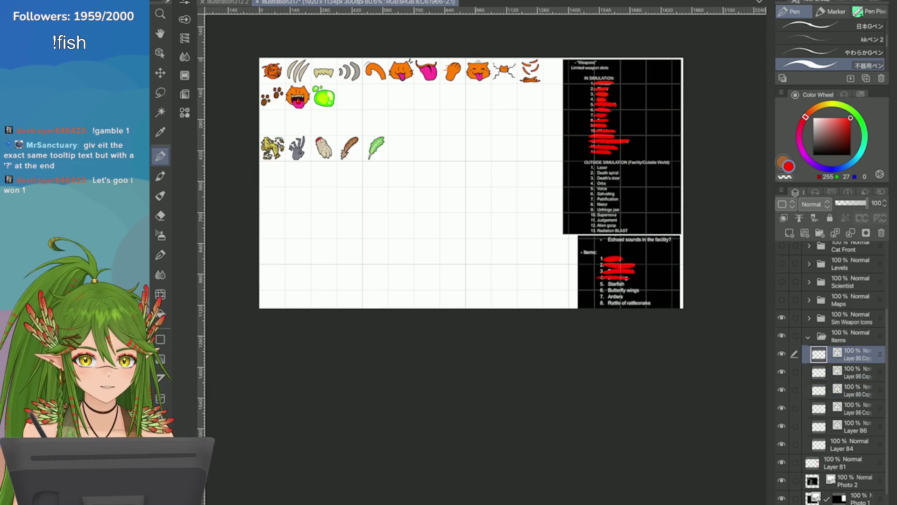
{"action": "scroll", "coordinate": [380, 131], "scroll_direction": "up", "scroll_amount": 6}
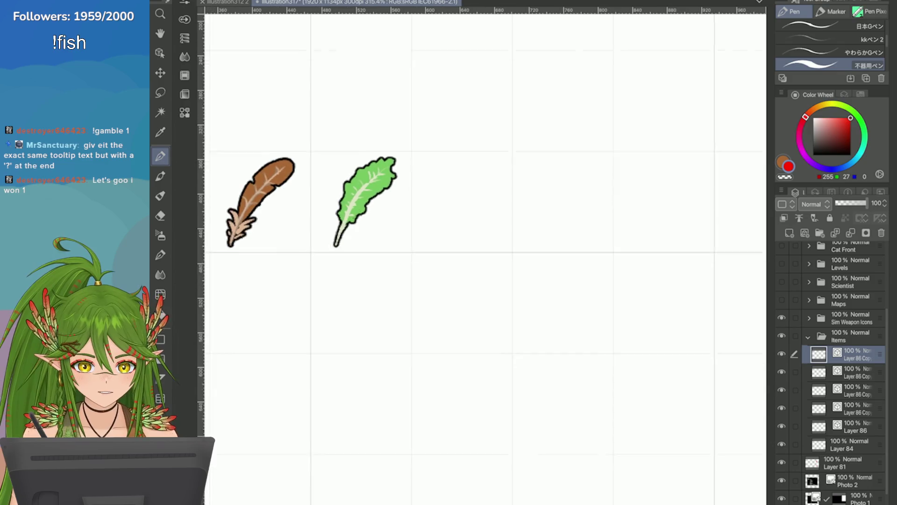
Pick a salmon pink colour and draw the starfish's first arms right of the leaf
{"action": "scroll", "coordinate": [379, 187], "scroll_direction": "down", "scroll_amount": 3}
{"action": "left_click", "coordinate": [834, 118]}
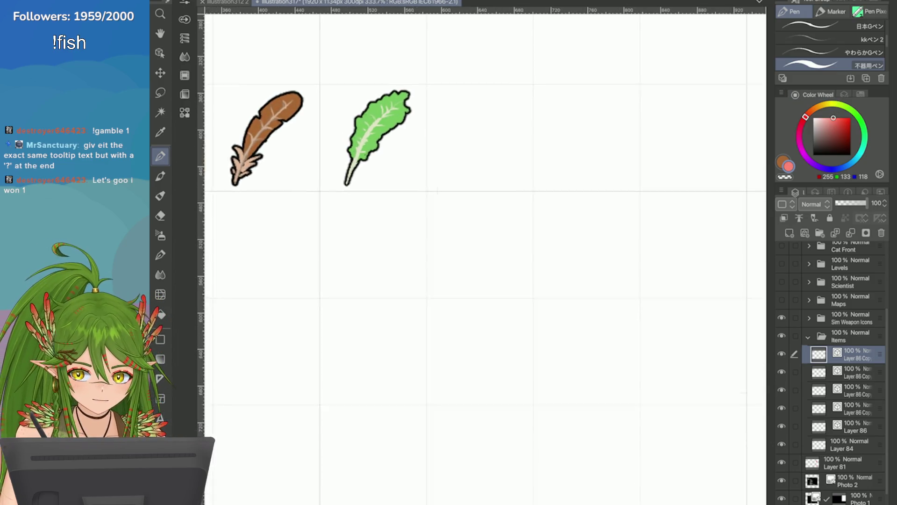
{"action": "scroll", "coordinate": [437, 191], "scroll_direction": "up", "scroll_amount": 3}
{"action": "mouse_move", "coordinate": [453, 202]}
{"action": "left_mouse_down"}
{"action": "mouse_move", "coordinate": [456, 187]}
{"action": "mouse_move", "coordinate": [449, 224]}
{"action": "mouse_move", "coordinate": [392, 211]}
{"action": "left_mouse_up"}
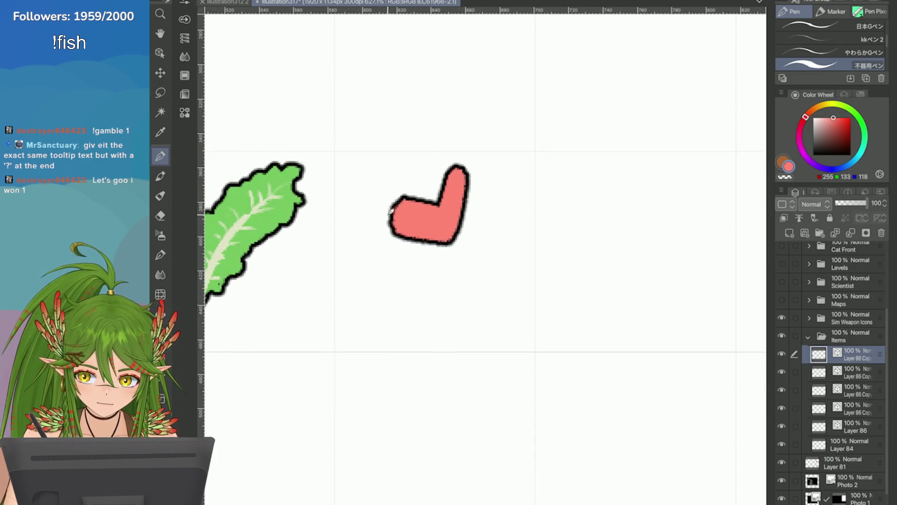
{"action": "key", "text": "ctrl+z"}
{"action": "mouse_move", "coordinate": [461, 176]}
{"action": "left_mouse_down"}
{"action": "mouse_move", "coordinate": [451, 239]}
{"action": "mouse_move", "coordinate": [430, 246]}
{"action": "mouse_move", "coordinate": [384, 200]}
{"action": "mouse_move", "coordinate": [371, 202]}
{"action": "mouse_move", "coordinate": [509, 273]}
{"action": "left_mouse_up"}
Add the starfish's lower-left, bottom and longer top arms, redrawing misplaced strokes
{"action": "left_click_drag", "start_coordinate": [437, 241], "coordinate": [354, 279]}
{"action": "key", "text": "ctrl+z"}
{"action": "mouse_move", "coordinate": [436, 242]}
{"action": "left_mouse_down"}
{"action": "mouse_move", "coordinate": [354, 281]}
{"action": "mouse_move", "coordinate": [434, 311]}
{"action": "left_mouse_up"}
{"action": "key", "text": "ctrl+z"}
{"action": "left_click_drag", "start_coordinate": [436, 236], "coordinate": [447, 320]}
{"action": "left_click_drag", "start_coordinate": [469, 167], "coordinate": [448, 221]}
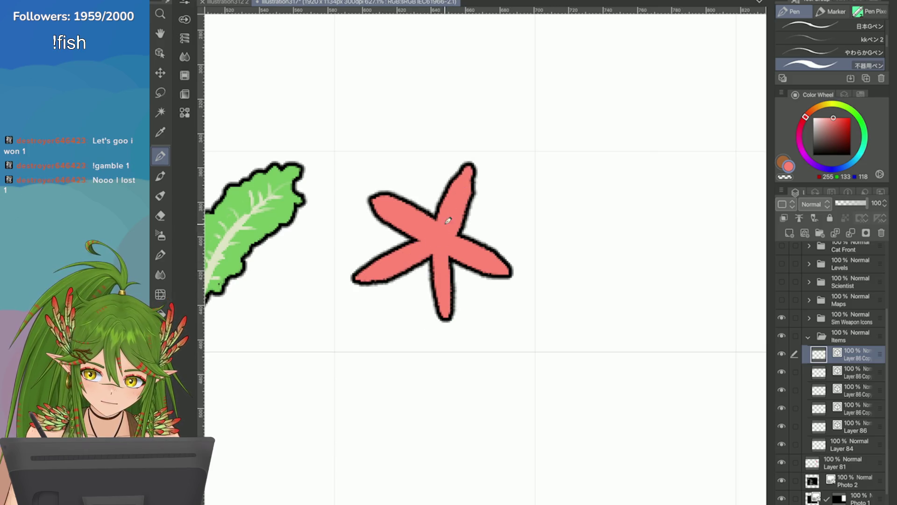
Clean up the starfish centre and redraw the left and right arm outlines
{"action": "left_click", "coordinate": [450, 256]}
{"action": "key", "text": "ctrl+z"}
{"action": "mouse_move", "coordinate": [436, 251]}
{"action": "left_mouse_down"}
{"action": "mouse_move", "coordinate": [411, 209]}
{"action": "mouse_move", "coordinate": [445, 307]}
{"action": "mouse_move", "coordinate": [475, 260]}
{"action": "mouse_move", "coordinate": [450, 316]}
{"action": "mouse_move", "coordinate": [460, 276]}
{"action": "mouse_move", "coordinate": [437, 317]}
{"action": "mouse_move", "coordinate": [449, 325]}
{"action": "left_mouse_up"}
{"action": "key", "text": "ctrl+z"}
{"action": "mouse_move", "coordinate": [395, 237]}
{"action": "left_mouse_down"}
{"action": "mouse_move", "coordinate": [360, 276]}
{"action": "mouse_move", "coordinate": [383, 290]}
{"action": "mouse_move", "coordinate": [366, 270]}
{"action": "mouse_move", "coordinate": [356, 290]}
{"action": "left_mouse_up"}
{"action": "mouse_move", "coordinate": [468, 235]}
{"action": "left_mouse_down"}
{"action": "mouse_move", "coordinate": [511, 260]}
{"action": "mouse_move", "coordinate": [514, 275]}
{"action": "left_mouse_up"}
Thicken and tidy the outlines of the starfish's top arm tip and bottom arm tip
{"action": "key", "text": "c"}
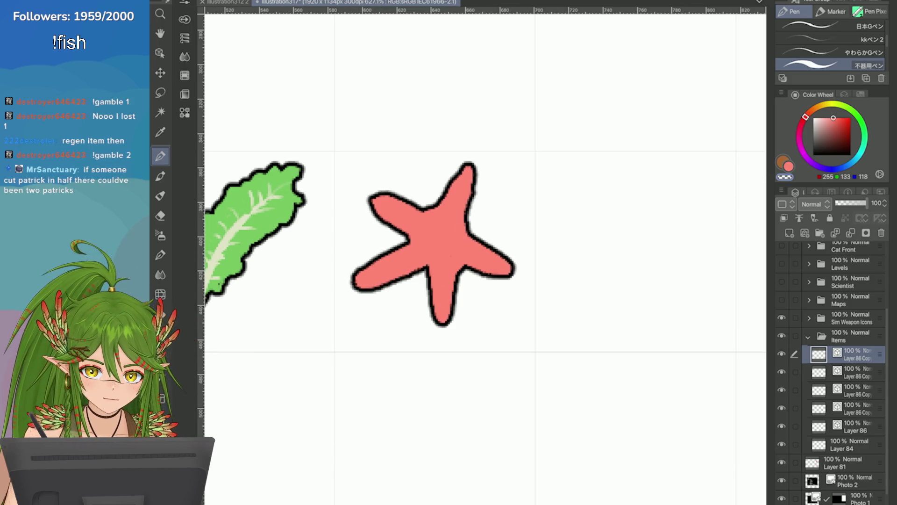
{"action": "scroll", "coordinate": [482, 257], "scroll_direction": "up", "scroll_amount": 1}
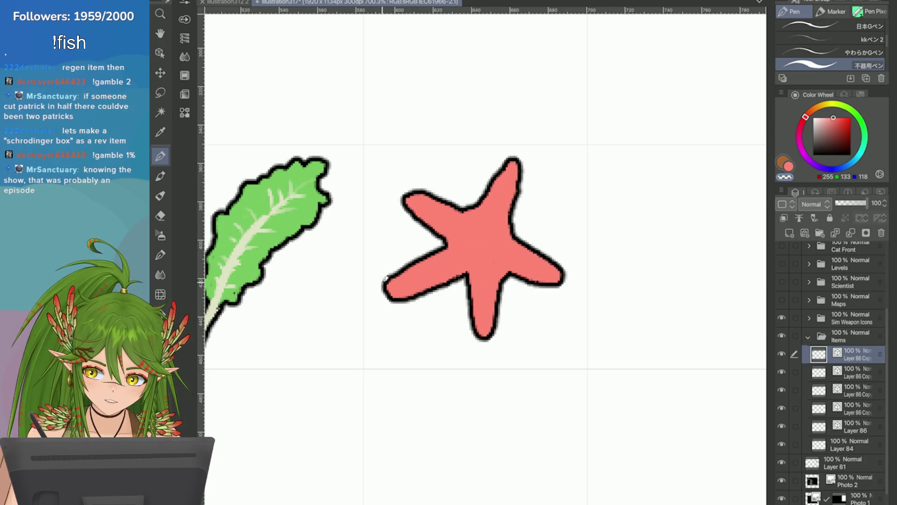
{"action": "scroll", "coordinate": [397, 305], "scroll_direction": "down", "scroll_amount": 1}
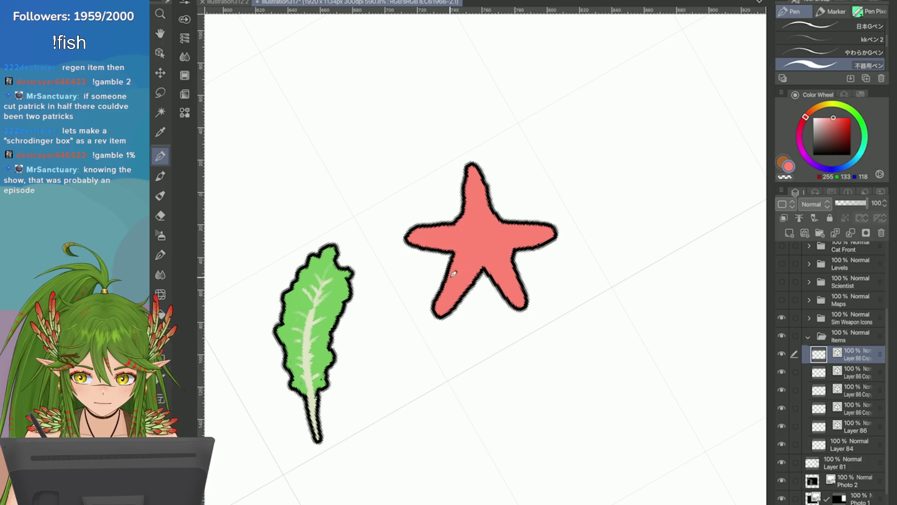
{"action": "scroll", "coordinate": [458, 249], "scroll_direction": "down", "scroll_amount": 3}
{"action": "scroll", "coordinate": [427, 213], "scroll_direction": "up", "scroll_amount": 5}
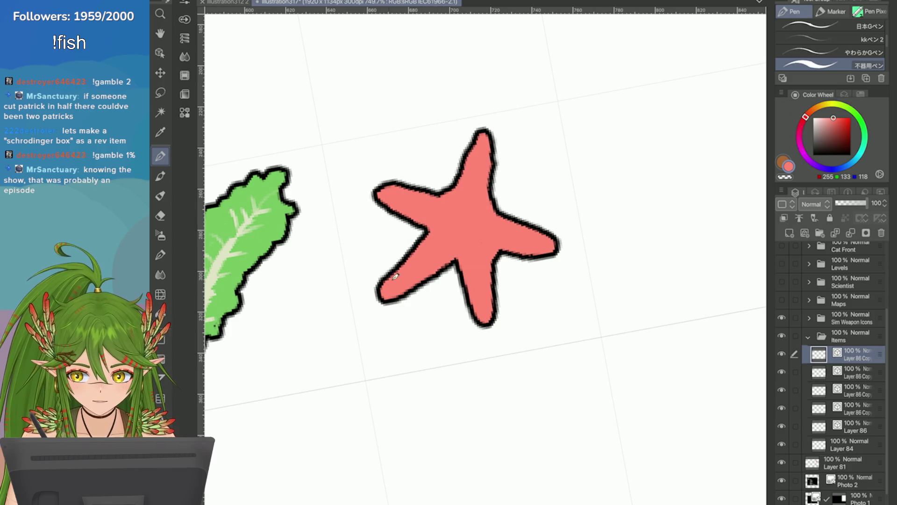
{"action": "mouse_move", "coordinate": [486, 189]}
{"action": "left_mouse_down"}
{"action": "mouse_move", "coordinate": [485, 134]}
{"action": "mouse_move", "coordinate": [478, 151]}
{"action": "left_mouse_up"}
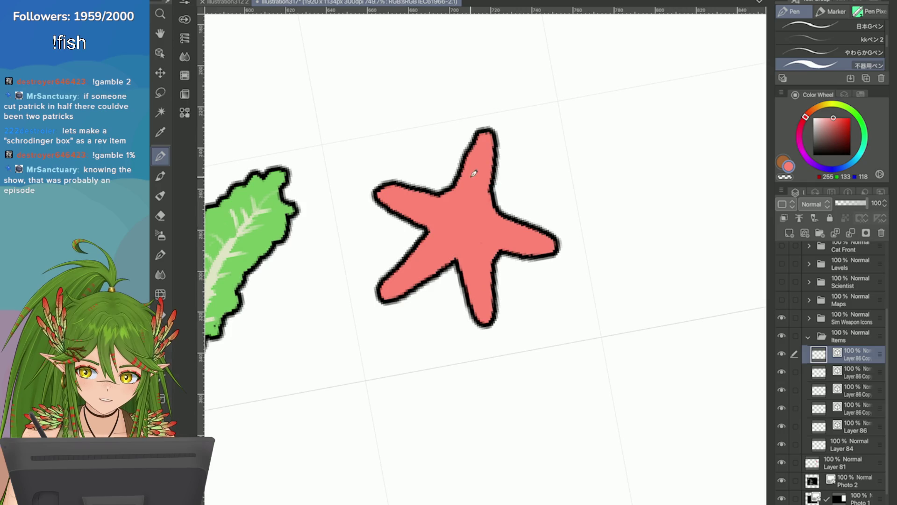
{"action": "left_click_drag", "start_coordinate": [479, 154], "coordinate": [489, 127]}
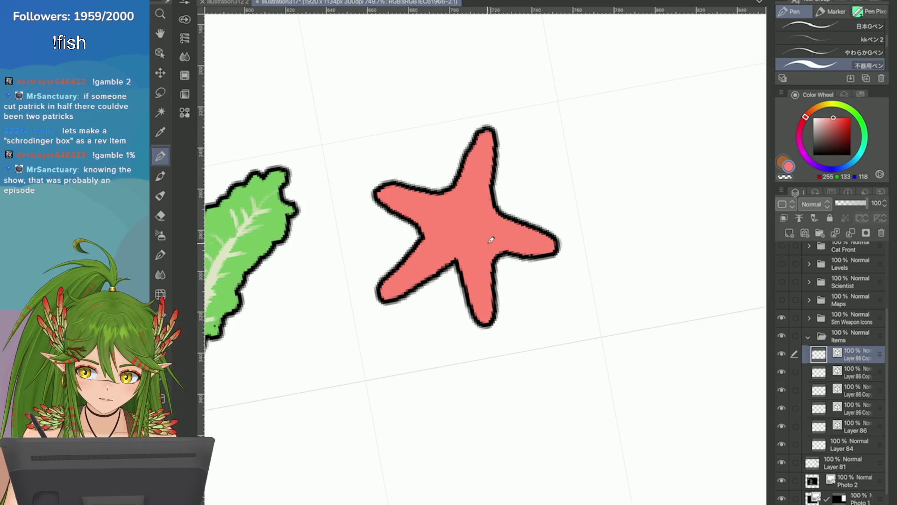
{"action": "scroll", "coordinate": [482, 243], "scroll_direction": "down", "scroll_amount": 5}
{"action": "scroll", "coordinate": [458, 257], "scroll_direction": "up", "scroll_amount": 3}
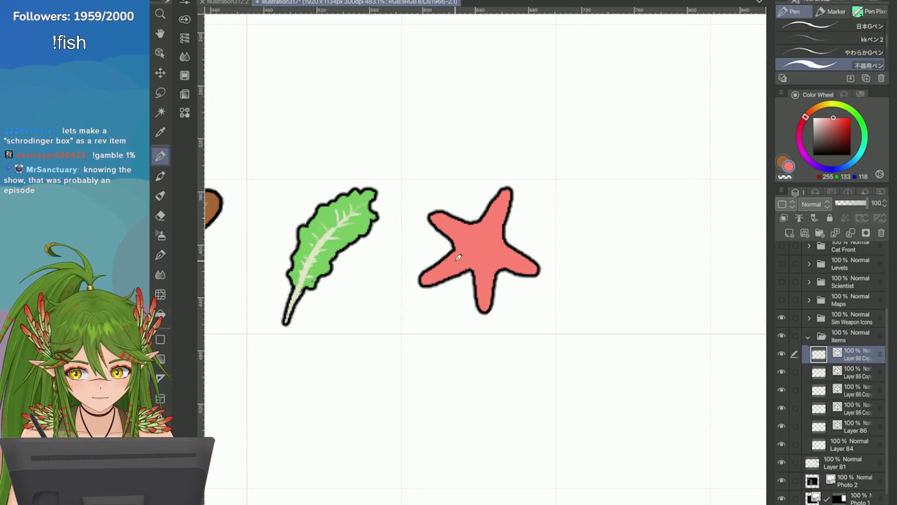
{"action": "scroll", "coordinate": [475, 264], "scroll_direction": "down", "scroll_amount": 4}
{"action": "scroll", "coordinate": [472, 231], "scroll_direction": "up", "scroll_amount": 3}
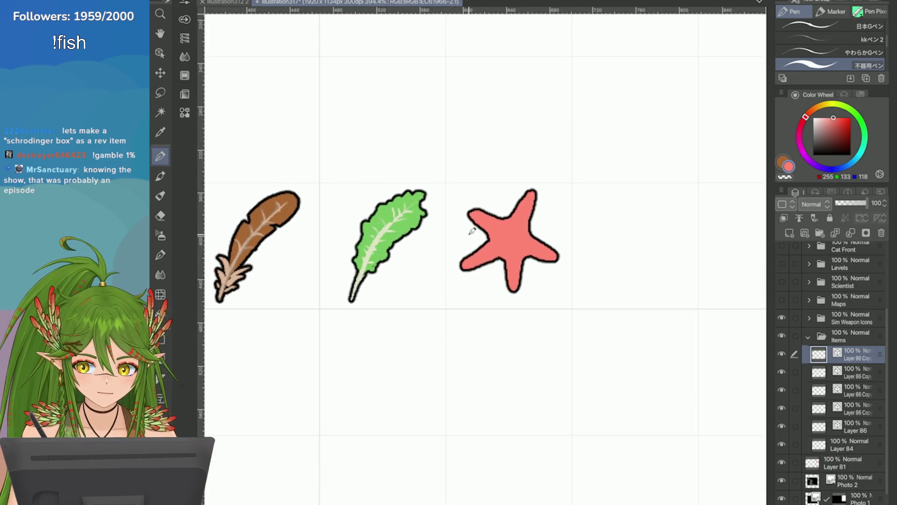
{"action": "left_click_drag", "start_coordinate": [516, 287], "coordinate": [510, 294]}
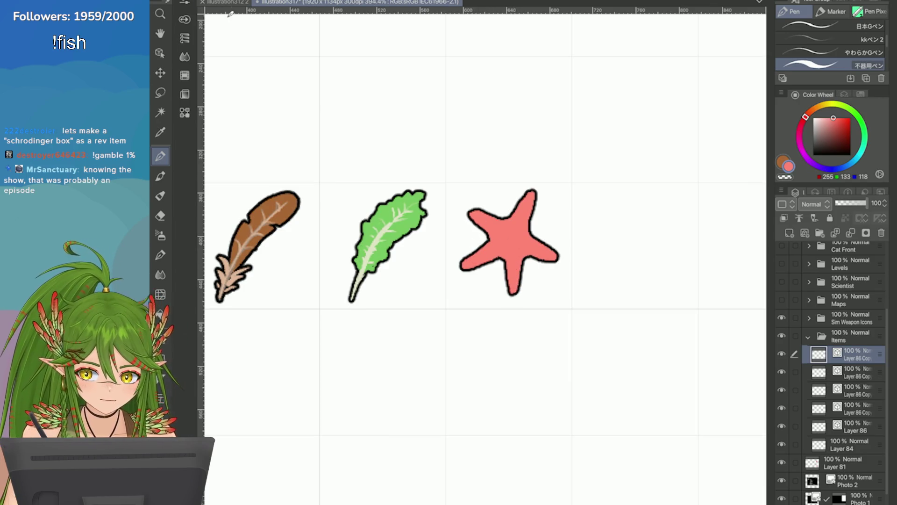
Start a Scale/Rotate transform on the feather, leaf and starfish together
{"action": "left_click", "coordinate": [231, 1]}
{"action": "mouse_move", "coordinate": [281, 215]}
{"action": "left_click", "coordinate": [412, 215]}
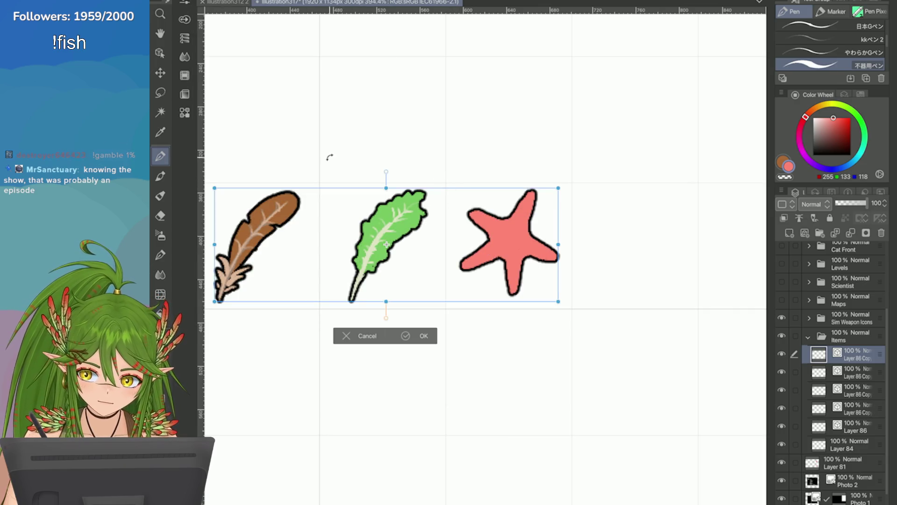
Try tilting the three items counter-clockwise, then cancel the rotation
{"action": "mouse_move", "coordinate": [412, 277]}
{"action": "left_mouse_down"}
{"action": "mouse_move", "coordinate": [395, 294]}
{"action": "mouse_move", "coordinate": [377, 293]}
{"action": "left_mouse_up"}
{"action": "key", "text": "ctrl+minus"}
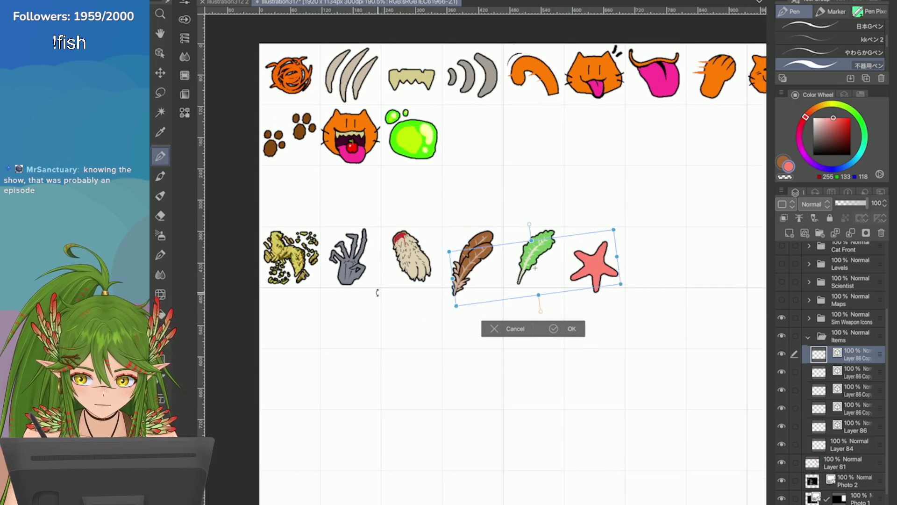
{"action": "key", "text": "Escape"}
{"action": "scroll", "coordinate": [378, 293], "scroll_direction": "up", "scroll_amount": 2}
Freehand-select the brown feather, then clear the selection and switch to the eraser
{"action": "key", "text": "m"}
{"action": "left_click_drag", "start_coordinate": [332, 156], "coordinate": [302, 225]}
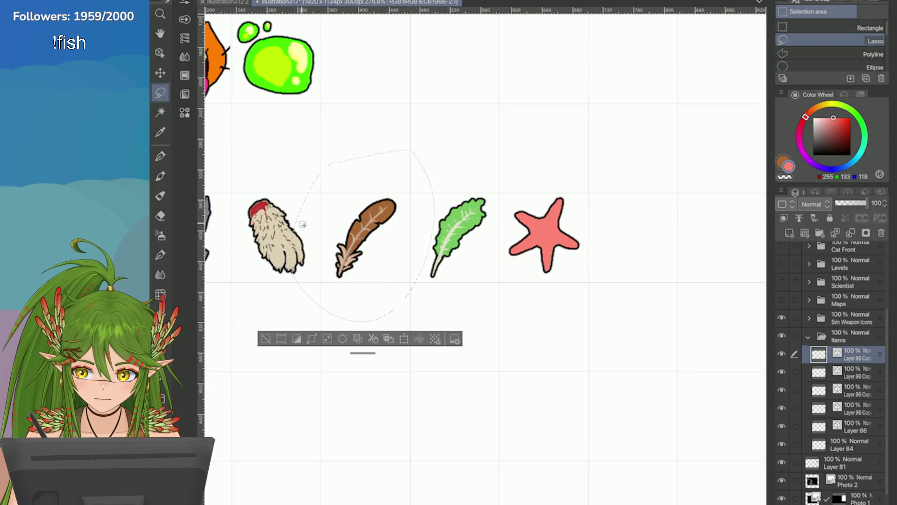
{"action": "left_click", "coordinate": [266, 339]}
{"action": "scroll", "coordinate": [723, 287], "scroll_direction": "up", "scroll_amount": 2}
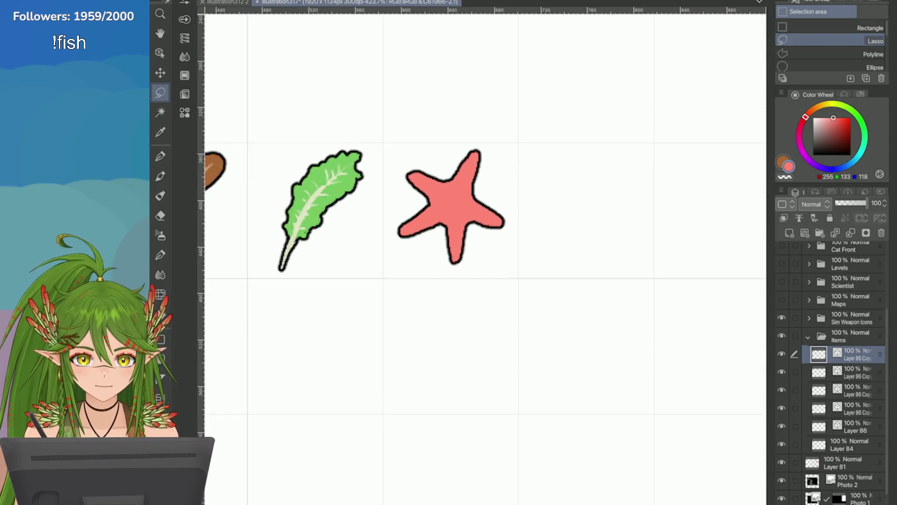
{"action": "key", "text": "e"}
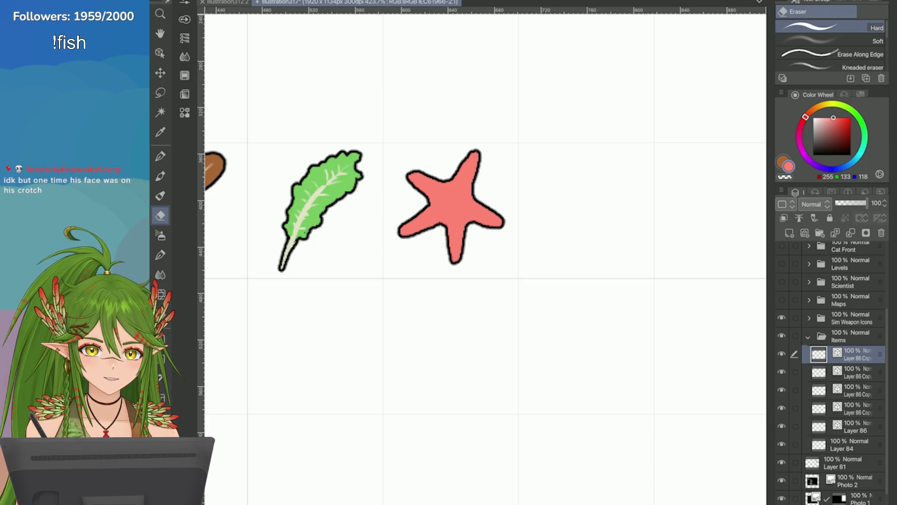
Free-transform the starfish, pulling all four corners outward, and apply it
{"action": "left_click", "coordinate": [208, 0]}
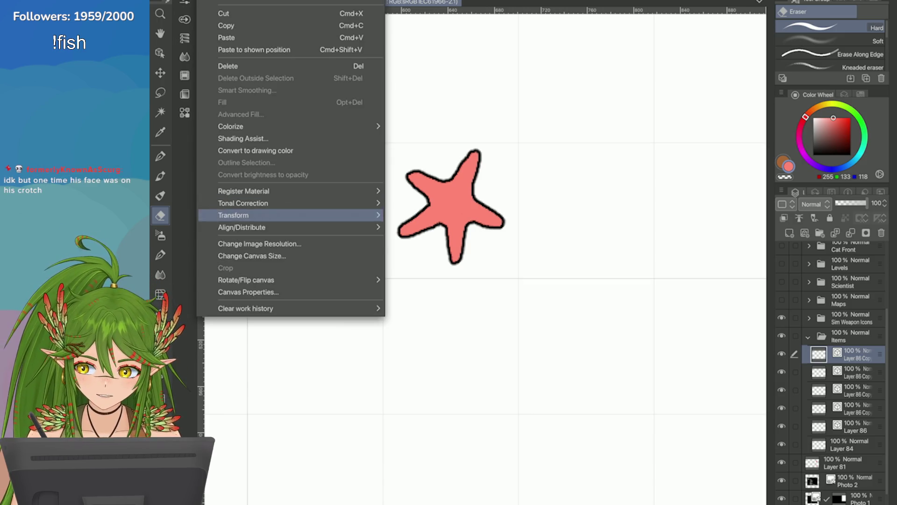
{"action": "mouse_move", "coordinate": [280, 215]}
{"action": "left_click", "coordinate": [447, 258]}
{"action": "left_click_drag", "start_coordinate": [380, 146], "coordinate": [371, 140]}
{"action": "left_click_drag", "start_coordinate": [503, 263], "coordinate": [511, 271]}
{"action": "left_click_drag", "start_coordinate": [381, 263], "coordinate": [370, 277]}
{"action": "left_click_drag", "start_coordinate": [503, 150], "coordinate": [509, 146]}
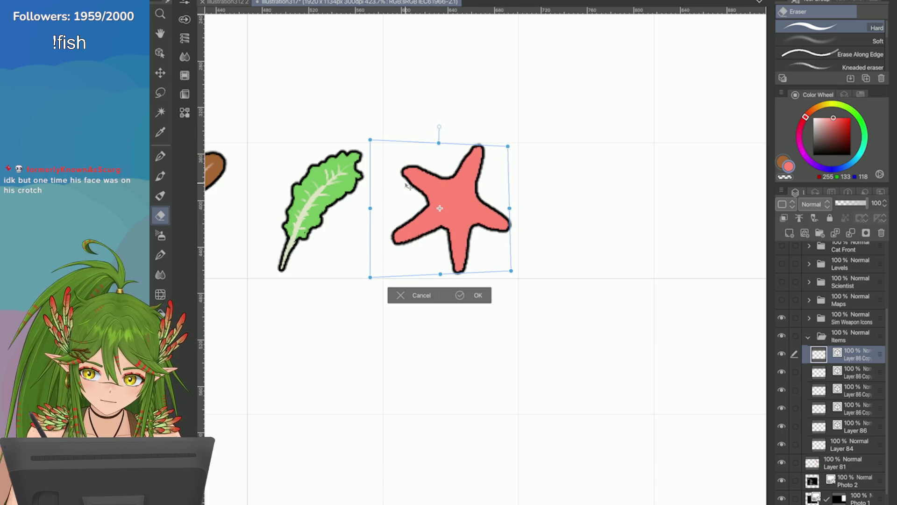
{"action": "left_click_drag", "start_coordinate": [416, 240], "coordinate": [413, 242]}
{"action": "left_click", "coordinate": [457, 298]}
Stretch the starfish slightly taller and wider, commit it, and pick a darker red
{"action": "scroll", "coordinate": [586, 216], "scroll_direction": "down", "scroll_amount": 5}
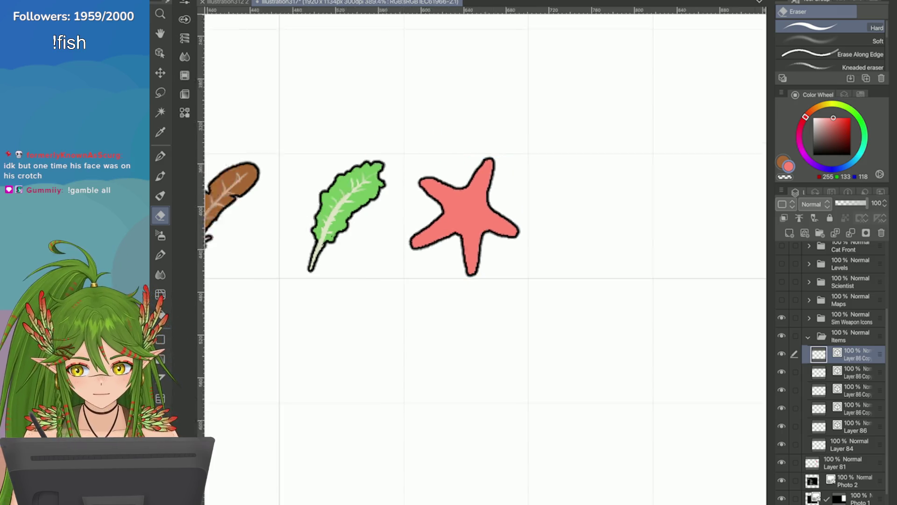
{"action": "scroll", "coordinate": [575, 222], "scroll_direction": "up", "scroll_amount": 6}
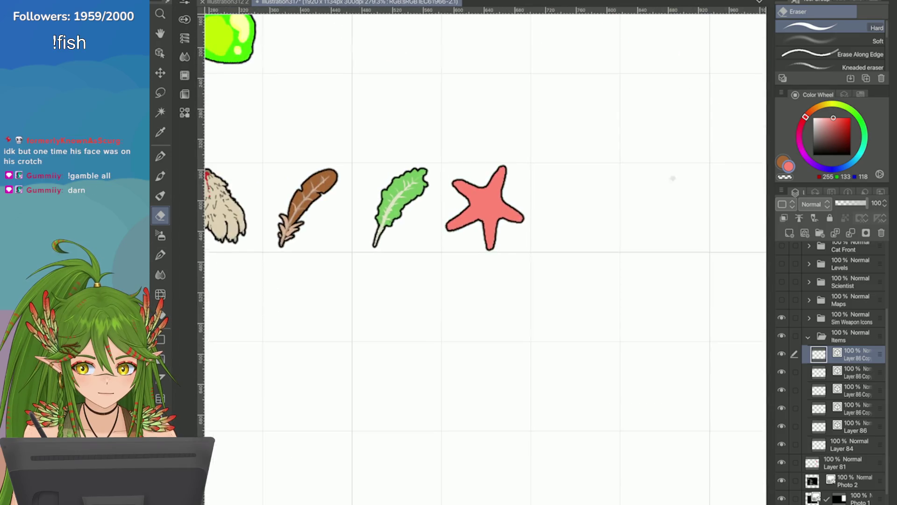
{"action": "left_click", "coordinate": [205, 1]}
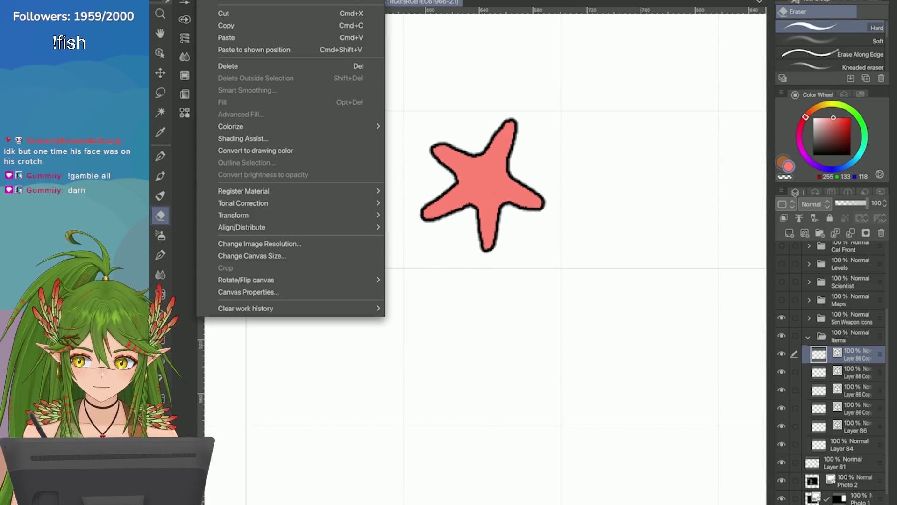
{"action": "mouse_move", "coordinate": [234, 215]}
{"action": "left_click", "coordinate": [414, 258]}
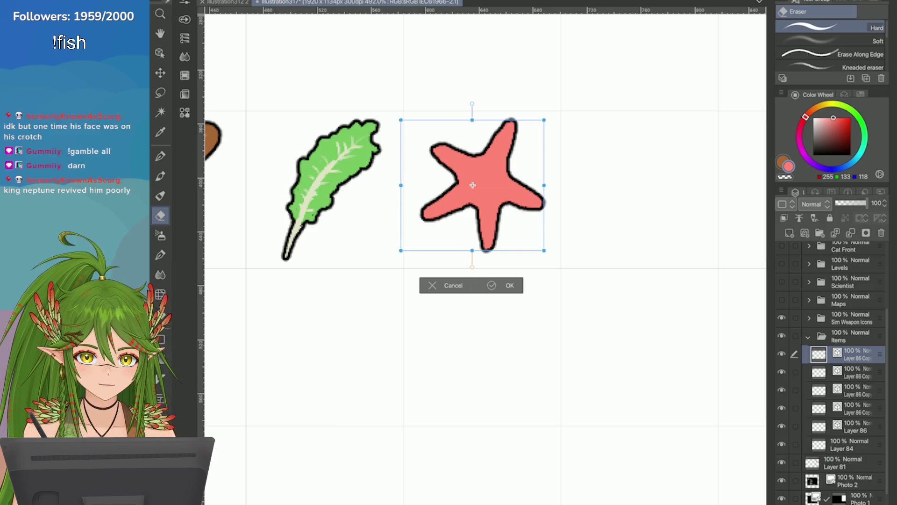
{"action": "left_click_drag", "start_coordinate": [401, 120], "coordinate": [396, 119]}
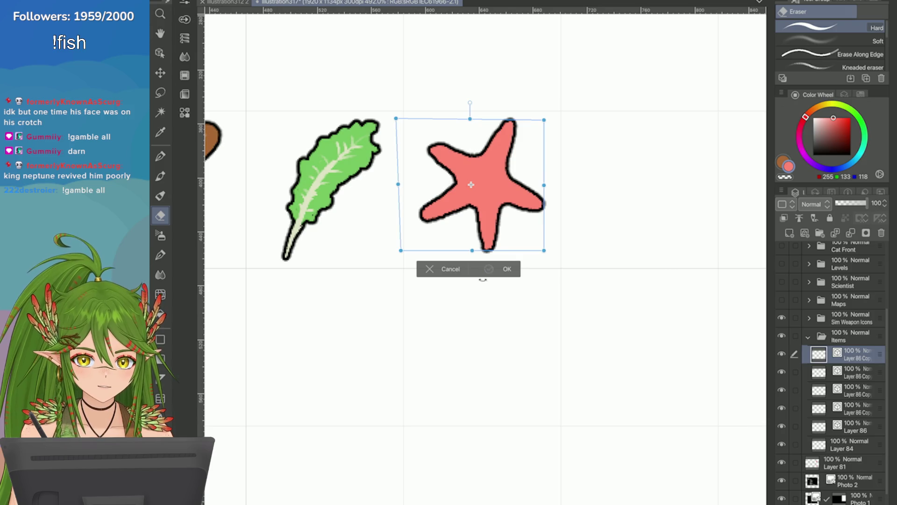
{"action": "left_click_drag", "start_coordinate": [474, 255], "coordinate": [474, 254]}
{"action": "left_click_drag", "start_coordinate": [545, 253], "coordinate": [548, 252]}
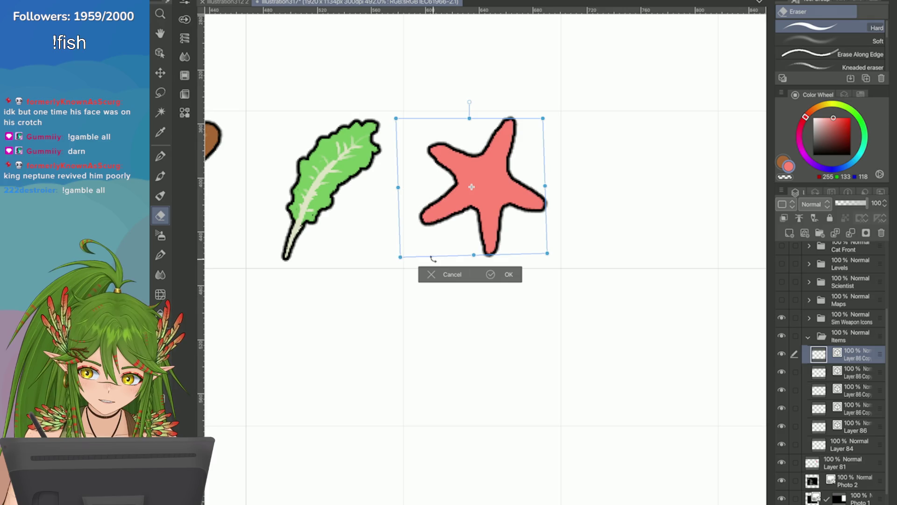
{"action": "key", "text": "Return"}
{"action": "key", "text": "ctrl+t"}
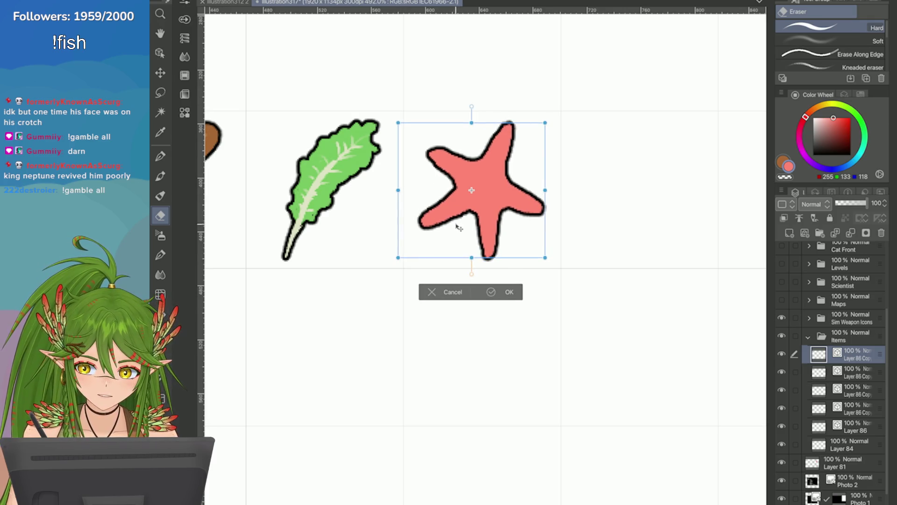
{"action": "key", "text": "Return"}
{"action": "left_click", "coordinate": [840, 120]}
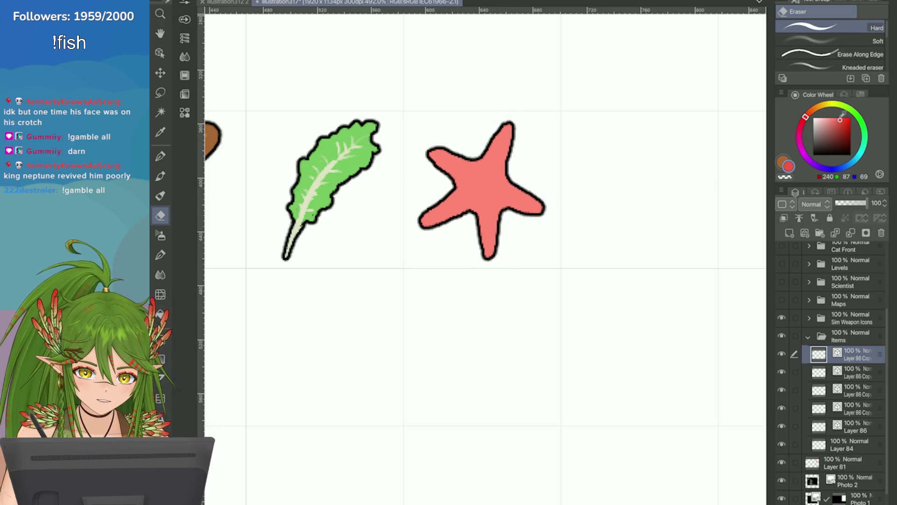
Paint a dotted dark red ring and upper-arm dots, erasing some near the centre
{"action": "key", "text": "p"}
{"action": "key", "text": "ctrl+plus"}
{"action": "mouse_move", "coordinate": [466, 223]}
{"action": "left_mouse_down"}
{"action": "mouse_move", "coordinate": [449, 235]}
{"action": "mouse_move", "coordinate": [481, 240]}
{"action": "mouse_move", "coordinate": [479, 229]}
{"action": "mouse_move", "coordinate": [474, 253]}
{"action": "left_mouse_up"}
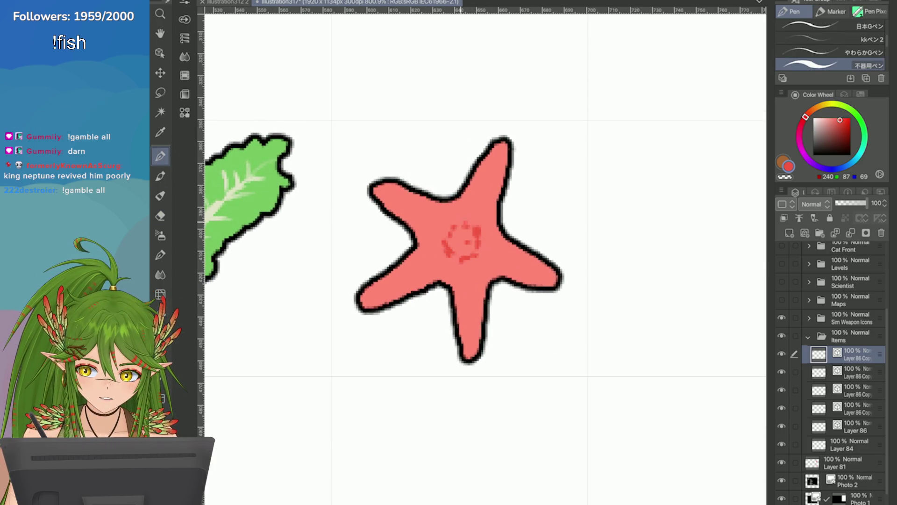
{"action": "mouse_move", "coordinate": [478, 210]}
{"action": "left_mouse_down"}
{"action": "mouse_move", "coordinate": [496, 168]}
{"action": "mouse_move", "coordinate": [467, 217]}
{"action": "mouse_move", "coordinate": [488, 210]}
{"action": "left_mouse_up"}
{"action": "mouse_move", "coordinate": [432, 215]}
{"action": "left_mouse_down"}
{"action": "mouse_move", "coordinate": [412, 201]}
{"action": "mouse_move", "coordinate": [443, 234]}
{"action": "mouse_move", "coordinate": [405, 211]}
{"action": "mouse_move", "coordinate": [399, 195]}
{"action": "left_mouse_up"}
{"action": "key", "text": "e"}
{"action": "left_click_drag", "start_coordinate": [464, 237], "coordinate": [443, 215]}
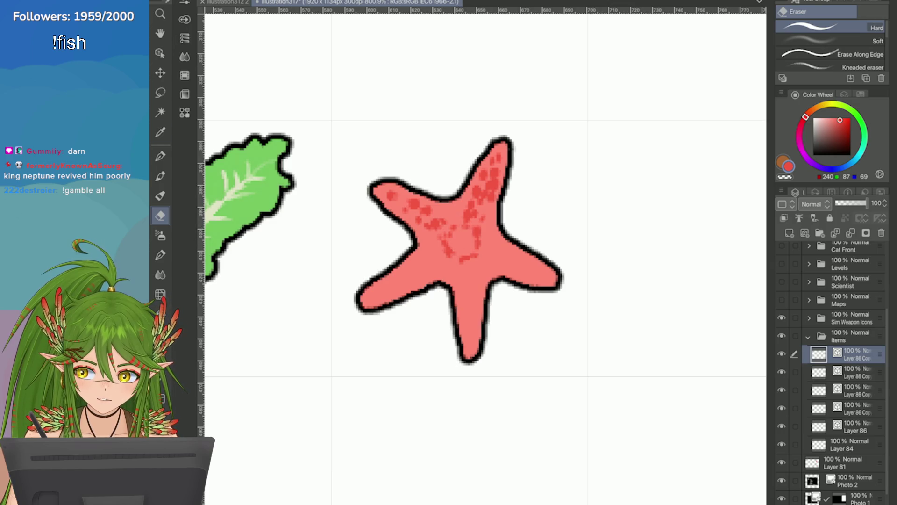
{"action": "key", "text": "p"}
Dab dark red speckles over the starfish centre and its left, lower and right arms
{"action": "left_click", "coordinate": [429, 250]}
{"action": "left_click", "coordinate": [400, 279]}
{"action": "left_click", "coordinate": [383, 287]}
{"action": "left_click_drag", "start_coordinate": [397, 283], "coordinate": [404, 291]}
{"action": "left_click_drag", "start_coordinate": [468, 267], "coordinate": [475, 339]}
{"action": "left_click_drag", "start_coordinate": [473, 311], "coordinate": [476, 325]}
{"action": "left_click_drag", "start_coordinate": [473, 280], "coordinate": [476, 292]}
{"action": "left_click_drag", "start_coordinate": [476, 299], "coordinate": [471, 305]}
{"action": "left_click_drag", "start_coordinate": [533, 264], "coordinate": [546, 276]}
{"action": "left_click_drag", "start_coordinate": [522, 262], "coordinate": [519, 264]}
{"action": "left_click_drag", "start_coordinate": [486, 245], "coordinate": [518, 275]}
{"action": "left_click_drag", "start_coordinate": [540, 269], "coordinate": [543, 273]}
{"action": "left_click_drag", "start_coordinate": [500, 257], "coordinate": [527, 271]}
Pick light pink and dab highlights across the starfish centre and all its arms
{"action": "left_click", "coordinate": [828, 117]}
{"action": "left_click_drag", "start_coordinate": [493, 218], "coordinate": [500, 223]}
{"action": "mouse_move", "coordinate": [474, 197]}
{"action": "left_mouse_down"}
{"action": "mouse_move", "coordinate": [485, 209]}
{"action": "mouse_move", "coordinate": [463, 192]}
{"action": "left_mouse_up"}
{"action": "left_click_drag", "start_coordinate": [464, 232], "coordinate": [471, 237]}
{"action": "left_click_drag", "start_coordinate": [500, 267], "coordinate": [505, 294]}
{"action": "left_click_drag", "start_coordinate": [538, 254], "coordinate": [544, 259]}
{"action": "left_click_drag", "start_coordinate": [531, 190], "coordinate": [545, 236]}
{"action": "left_click_drag", "start_coordinate": [493, 196], "coordinate": [500, 211]}
{"action": "left_click_drag", "start_coordinate": [504, 170], "coordinate": [510, 184]}
{"action": "mouse_move", "coordinate": [481, 224]}
{"action": "left_mouse_down"}
{"action": "mouse_move", "coordinate": [503, 220]}
{"action": "mouse_move", "coordinate": [505, 241]}
{"action": "mouse_move", "coordinate": [461, 241]}
{"action": "mouse_move", "coordinate": [412, 288]}
{"action": "left_mouse_up"}
{"action": "left_click_drag", "start_coordinate": [517, 275], "coordinate": [516, 300]}
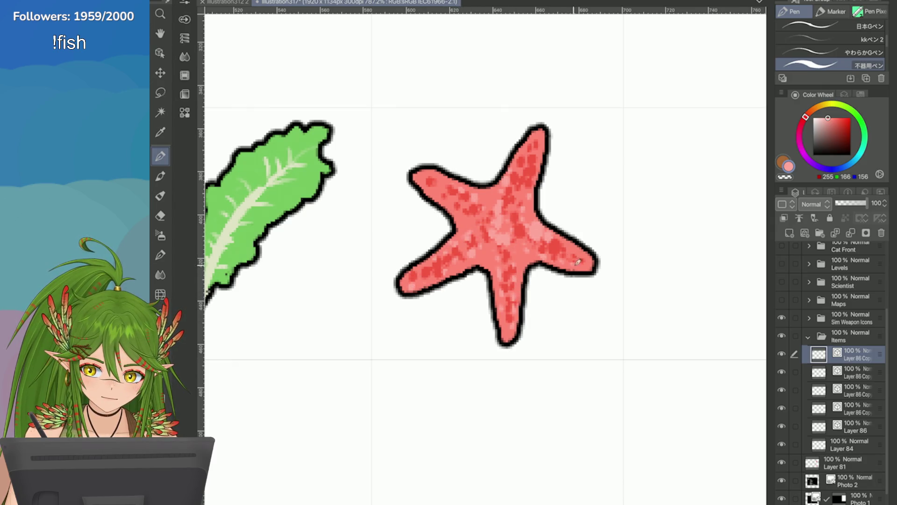
{"action": "scroll", "coordinate": [495, 234], "scroll_direction": "down", "scroll_amount": 5}
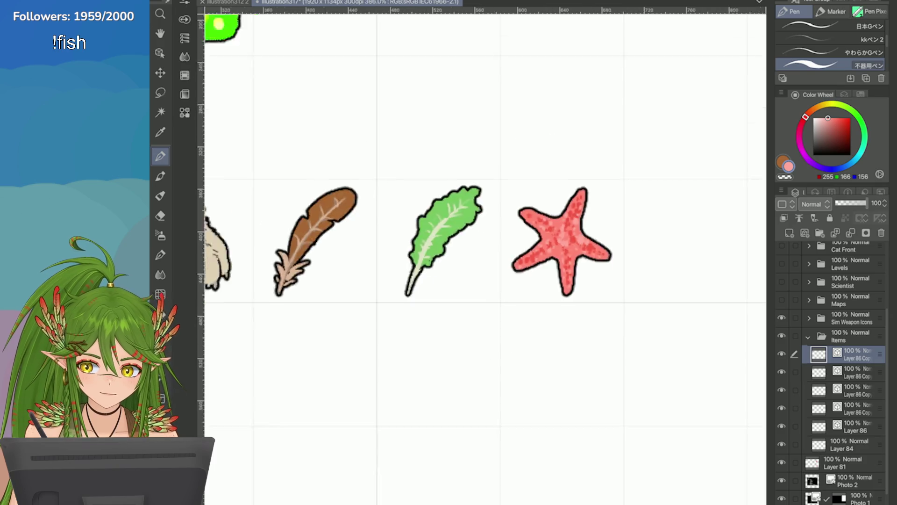
Save the icon sheet with Ctrl+S
{"action": "scroll", "coordinate": [486, 253], "scroll_direction": "up", "scroll_amount": 2}
{"action": "scroll", "coordinate": [690, 245], "scroll_direction": "down", "scroll_amount": 2}
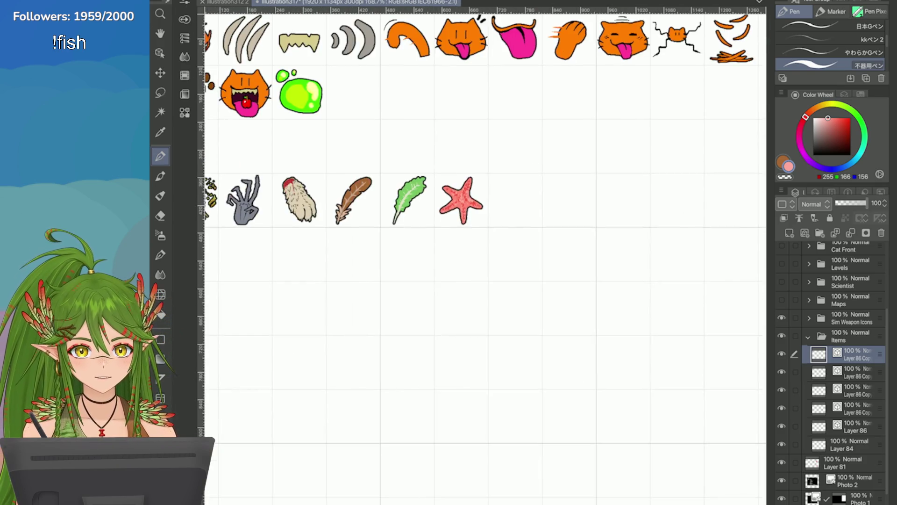
{"action": "key", "text": "ctrl+s"}
{"action": "scroll", "coordinate": [573, 321], "scroll_direction": "down", "scroll_amount": 8}
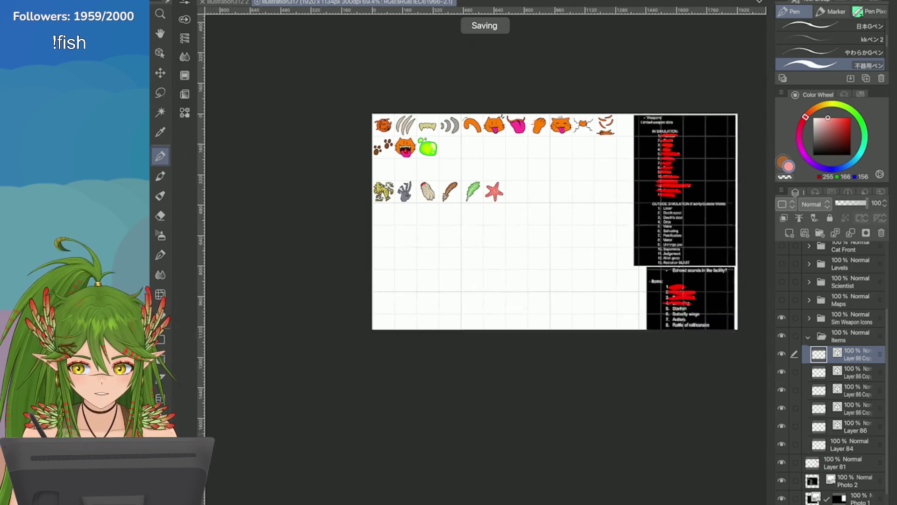
{"action": "scroll", "coordinate": [573, 321], "scroll_direction": "up", "scroll_amount": 6}
{"action": "scroll", "coordinate": [515, 187], "scroll_direction": "up", "scroll_amount": 2}
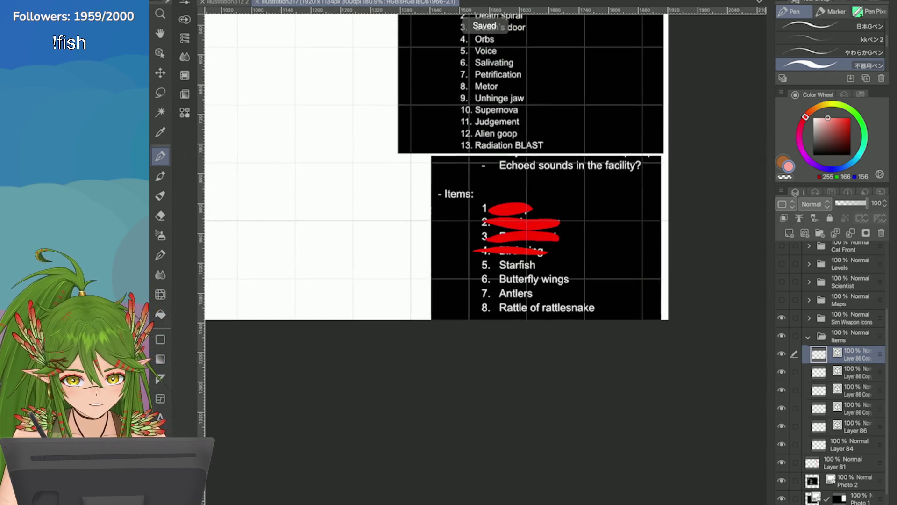
On Layer 81, redraw the red strike through item 4 of the Items list and save
{"action": "left_click", "coordinate": [842, 463]}
{"action": "left_click", "coordinate": [851, 117]}
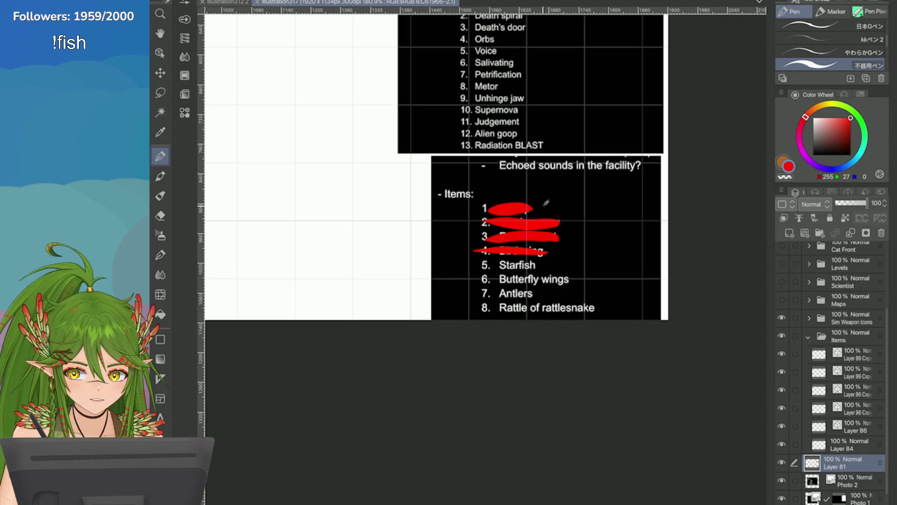
{"action": "left_click_drag", "start_coordinate": [549, 255], "coordinate": [478, 257]}
{"action": "scroll", "coordinate": [467, 238], "scroll_direction": "down", "scroll_amount": 8}
{"action": "key", "text": "ctrl+s"}
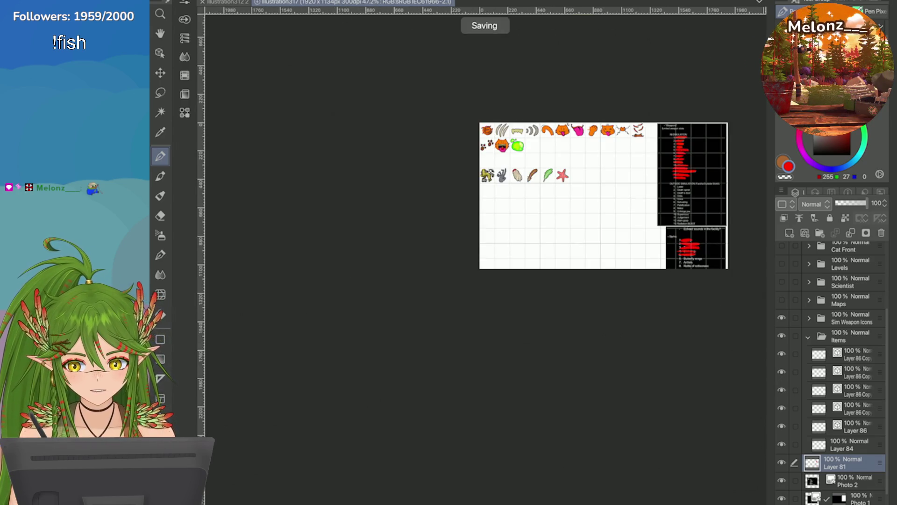
{"action": "scroll", "coordinate": [619, 182], "scroll_direction": "up", "scroll_amount": 7}
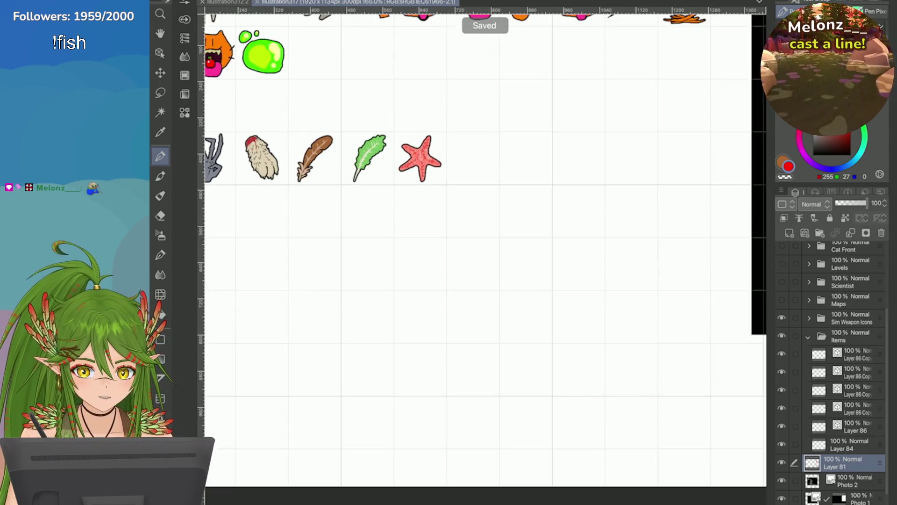
Duplicate the top Layer 86 Copy icon layer and try a black stroke beside the starfish
{"action": "left_click", "coordinate": [841, 353]}
{"action": "left_click", "coordinate": [782, 191]}
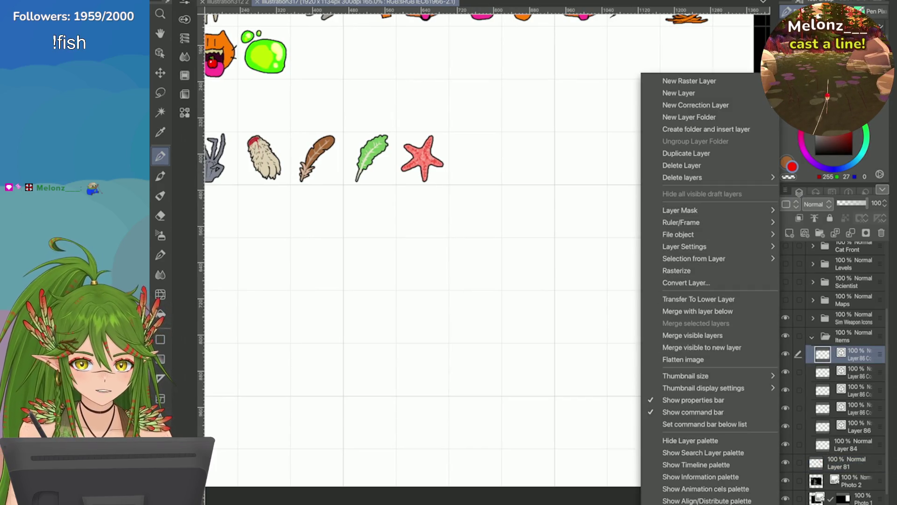
{"action": "left_click", "coordinate": [686, 153]}
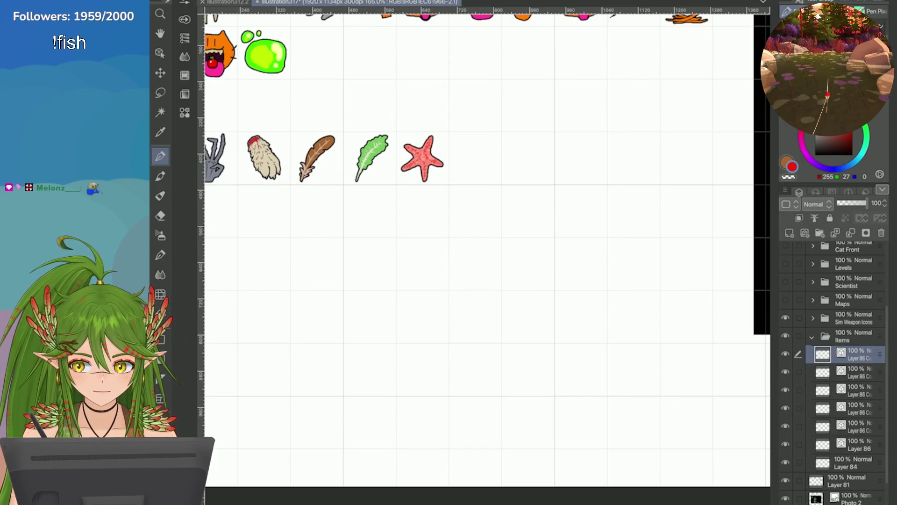
{"action": "scroll", "coordinate": [383, 147], "scroll_direction": "up", "scroll_amount": 4}
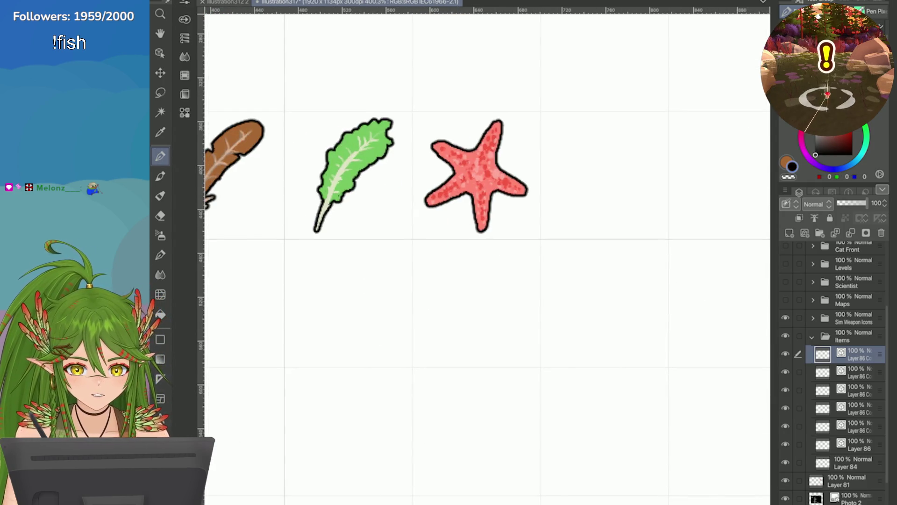
{"action": "scroll", "coordinate": [468, 163], "scroll_direction": "up", "scroll_amount": 2}
{"action": "left_click_drag", "start_coordinate": [365, 218], "coordinate": [439, 130]}
Undo the black stroke, sketch an orange wing shape right of the starfish, then undo it
{"action": "key", "text": "ctrl+z"}
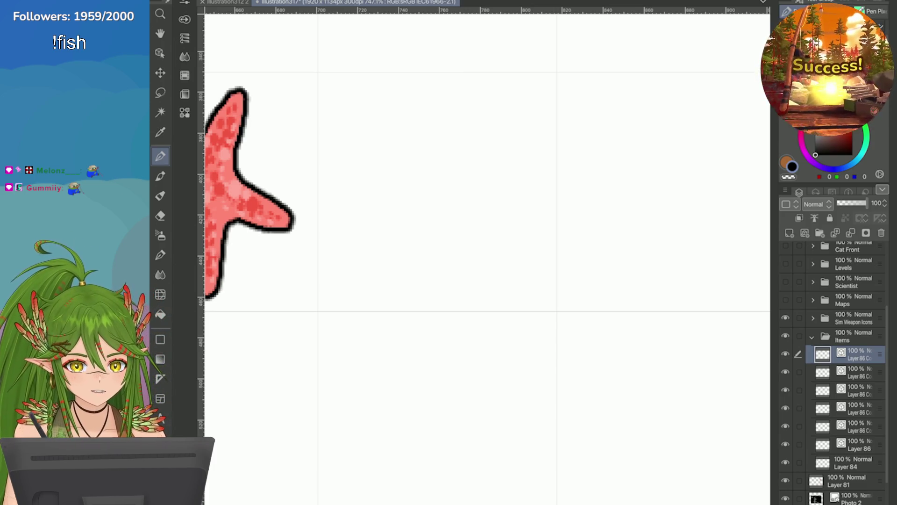
{"action": "key", "text": "x"}
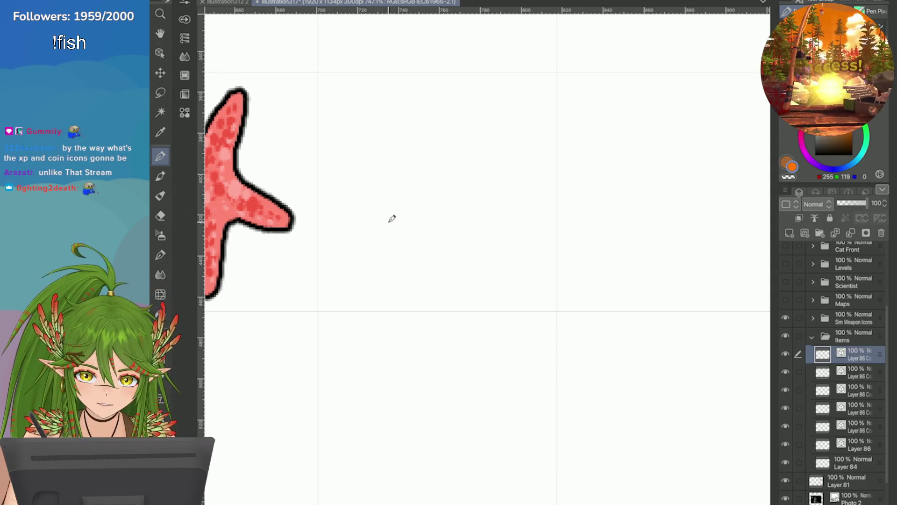
{"action": "mouse_move", "coordinate": [404, 131]}
{"action": "left_mouse_down"}
{"action": "mouse_move", "coordinate": [411, 219]}
{"action": "mouse_move", "coordinate": [491, 128]}
{"action": "mouse_move", "coordinate": [450, 206]}
{"action": "mouse_move", "coordinate": [453, 250]}
{"action": "left_mouse_up"}
{"action": "key", "text": "ctrl+z"}
{"action": "key", "text": "ctrl+z"}
{"action": "mouse_move", "coordinate": [409, 148]}
{"action": "left_mouse_down"}
{"action": "mouse_move", "coordinate": [486, 105]}
{"action": "mouse_move", "coordinate": [422, 237]}
{"action": "mouse_move", "coordinate": [447, 130]}
{"action": "mouse_move", "coordinate": [468, 140]}
{"action": "mouse_move", "coordinate": [457, 141]}
{"action": "mouse_move", "coordinate": [446, 224]}
{"action": "left_mouse_up"}
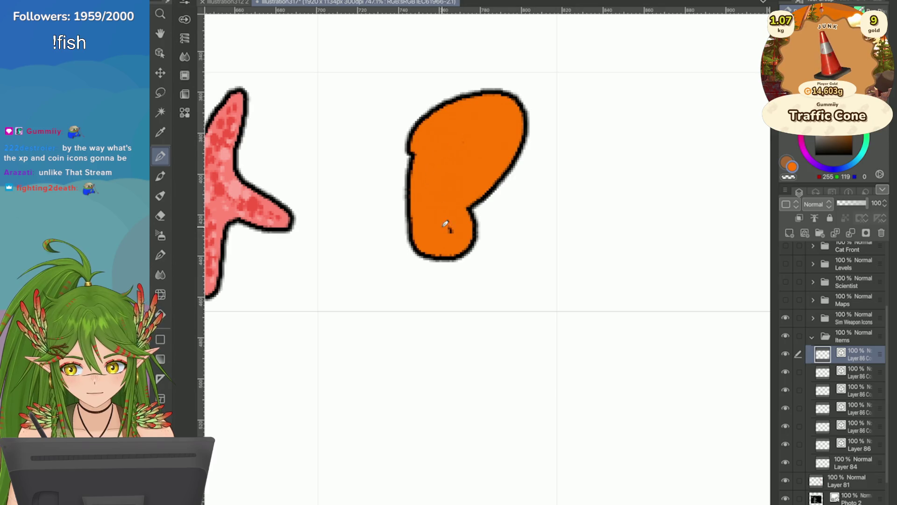
{"action": "mouse_move", "coordinate": [418, 143]}
{"action": "left_mouse_down"}
{"action": "mouse_move", "coordinate": [408, 206]}
{"action": "mouse_move", "coordinate": [471, 248]}
{"action": "mouse_move", "coordinate": [421, 264]}
{"action": "left_mouse_up"}
{"action": "mouse_move", "coordinate": [472, 232]}
{"action": "left_mouse_down"}
{"action": "mouse_move", "coordinate": [474, 250]}
{"action": "mouse_move", "coordinate": [425, 231]}
{"action": "mouse_move", "coordinate": [417, 202]}
{"action": "mouse_move", "coordinate": [440, 263]}
{"action": "mouse_move", "coordinate": [493, 248]}
{"action": "mouse_move", "coordinate": [470, 206]}
{"action": "left_mouse_up"}
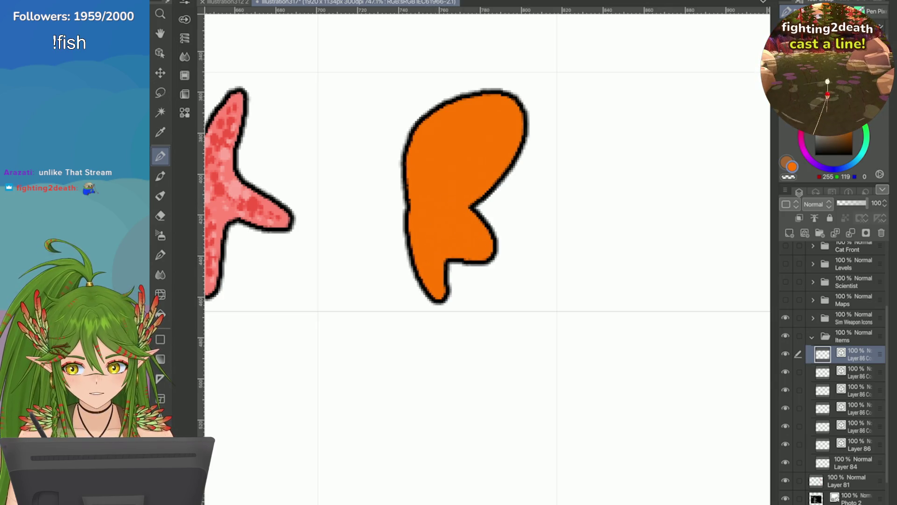
{"action": "scroll", "coordinate": [621, 228], "scroll_direction": "down", "scroll_amount": 5}
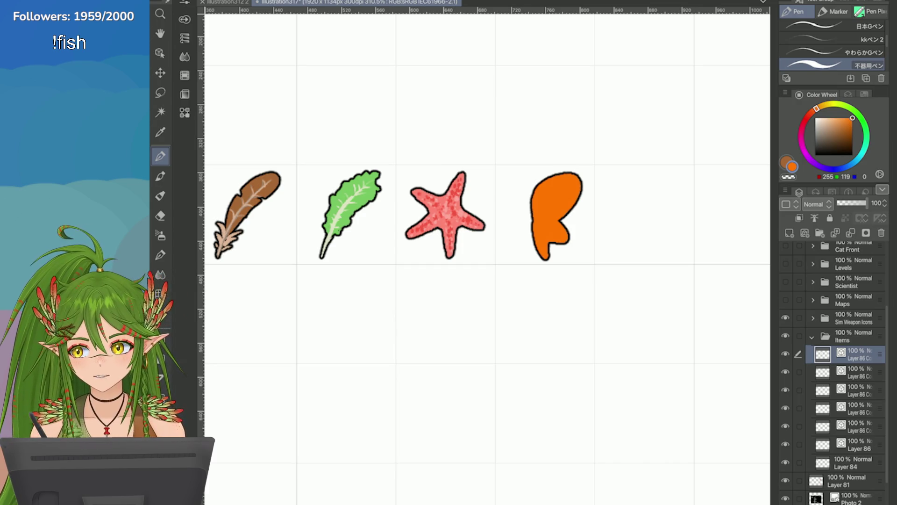
{"action": "scroll", "coordinate": [655, 265], "scroll_direction": "up", "scroll_amount": 3}
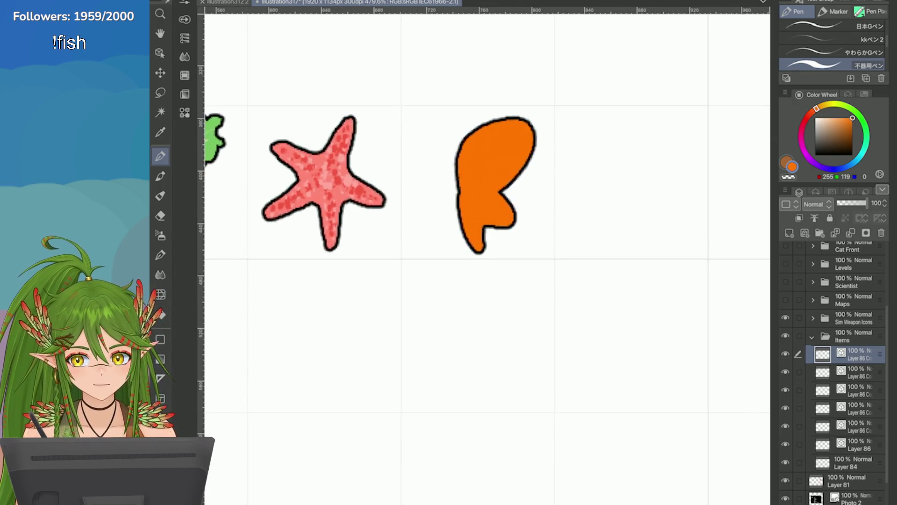
{"action": "key", "text": "ctrl+z"}
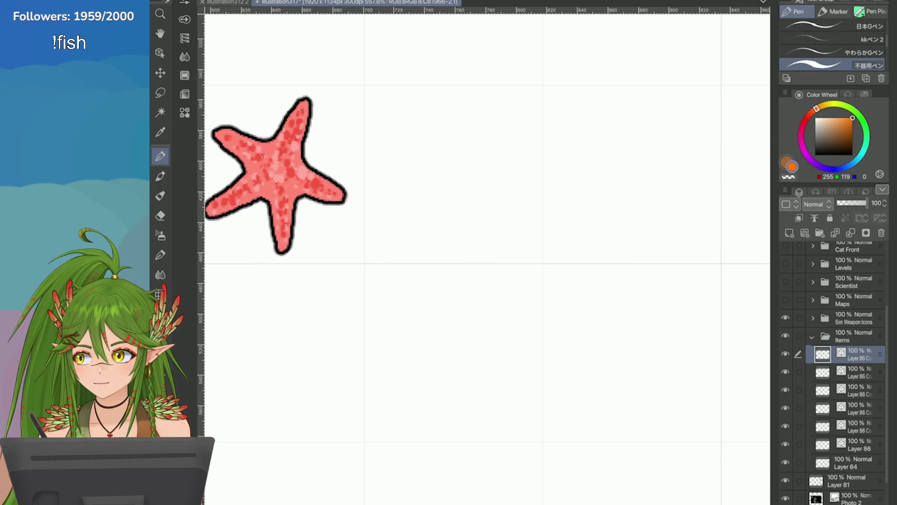
Draw an orange, black-outlined wedge beside the starfish and keep its smoother, fuller outline
{"action": "mouse_move", "coordinate": [403, 156]}
{"action": "left_mouse_down"}
{"action": "mouse_move", "coordinate": [451, 124]}
{"action": "mouse_move", "coordinate": [515, 132]}
{"action": "mouse_move", "coordinate": [463, 157]}
{"action": "mouse_move", "coordinate": [409, 161]}
{"action": "mouse_move", "coordinate": [405, 152]}
{"action": "mouse_move", "coordinate": [495, 124]}
{"action": "mouse_move", "coordinate": [463, 140]}
{"action": "left_mouse_up"}
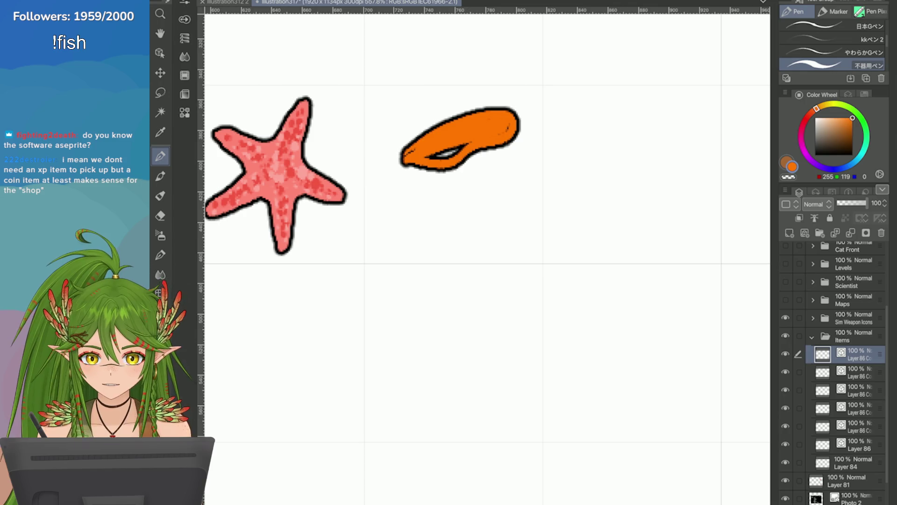
{"action": "scroll", "coordinate": [497, 153], "scroll_direction": "up", "scroll_amount": 1}
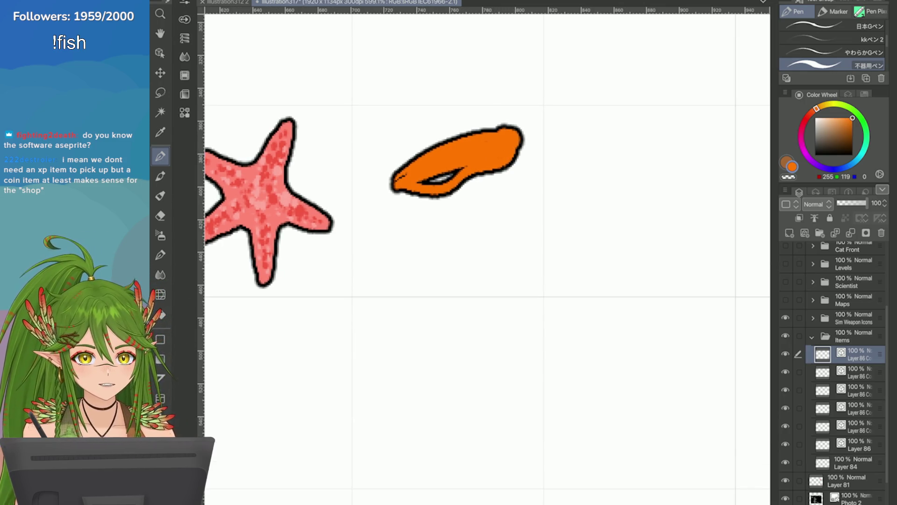
{"action": "mouse_move", "coordinate": [489, 130]}
{"action": "left_mouse_down"}
{"action": "mouse_move", "coordinate": [519, 133]}
{"action": "mouse_move", "coordinate": [512, 155]}
{"action": "mouse_move", "coordinate": [411, 186]}
{"action": "mouse_move", "coordinate": [439, 182]}
{"action": "mouse_move", "coordinate": [510, 136]}
{"action": "mouse_move", "coordinate": [457, 172]}
{"action": "left_mouse_up"}
{"action": "key", "text": "ctrl+z"}
{"action": "key", "text": "ctrl+z"}
{"action": "key", "text": "ctrl+z"}
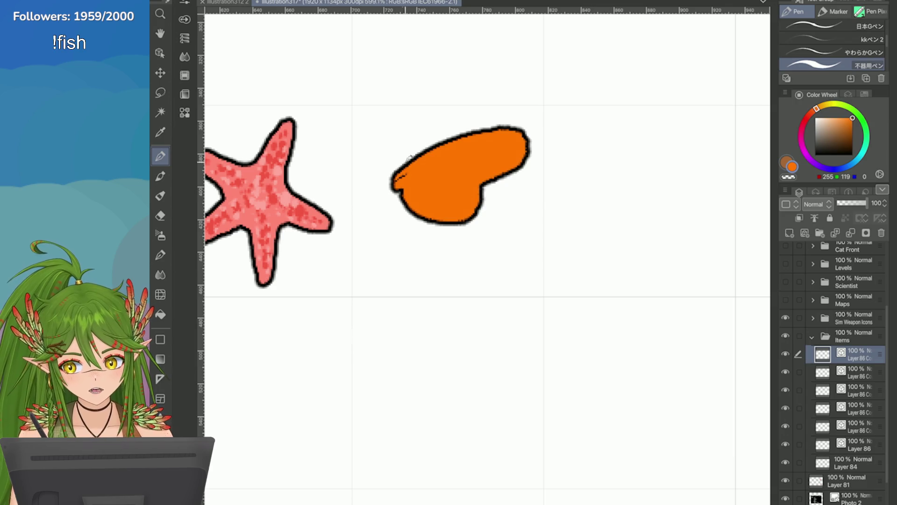
{"action": "key", "text": "ctrl+z"}
{"action": "key", "text": "ctrl+z"}
{"action": "key", "text": "ctrl+y"}
{"action": "key", "text": "ctrl+y"}
{"action": "key", "text": "ctrl+t"}
{"action": "mouse_move", "coordinate": [453, 164]}
{"action": "left_mouse_down"}
{"action": "mouse_move", "coordinate": [435, 176]}
{"action": "mouse_move", "coordinate": [506, 145]}
{"action": "mouse_move", "coordinate": [454, 196]}
{"action": "mouse_move", "coordinate": [505, 146]}
{"action": "mouse_move", "coordinate": [472, 196]}
{"action": "mouse_move", "coordinate": [381, 191]}
{"action": "mouse_move", "coordinate": [394, 173]}
{"action": "mouse_move", "coordinate": [444, 208]}
{"action": "mouse_move", "coordinate": [461, 236]}
{"action": "mouse_move", "coordinate": [457, 219]}
{"action": "mouse_move", "coordinate": [467, 238]}
{"action": "mouse_move", "coordinate": [477, 198]}
{"action": "mouse_move", "coordinate": [525, 159]}
{"action": "mouse_move", "coordinate": [479, 140]}
{"action": "left_mouse_up"}
{"action": "key", "text": "Return"}
{"action": "key", "text": "ctrl+z"}
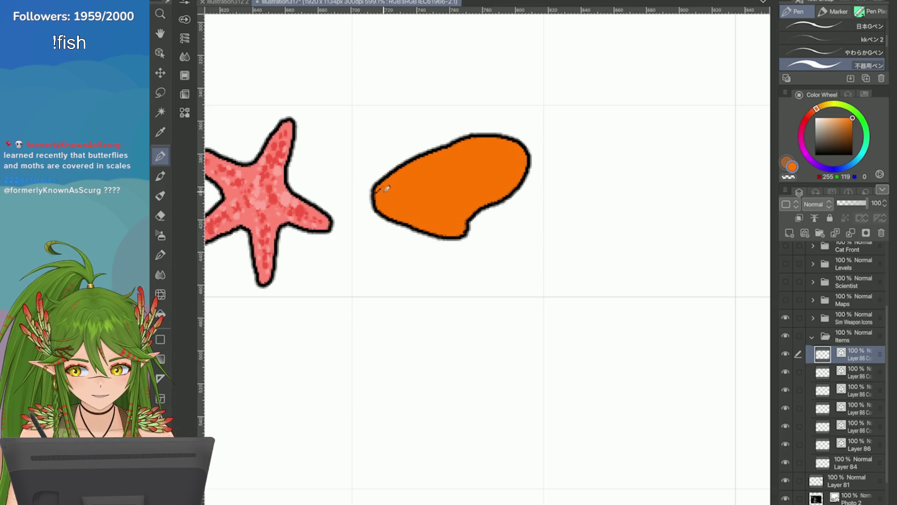
Smooth the wedge's bottom, lower-right and upper-left outline, then nudge it down-right in its cell
{"action": "left_click_drag", "start_coordinate": [474, 236], "coordinate": [441, 238]}
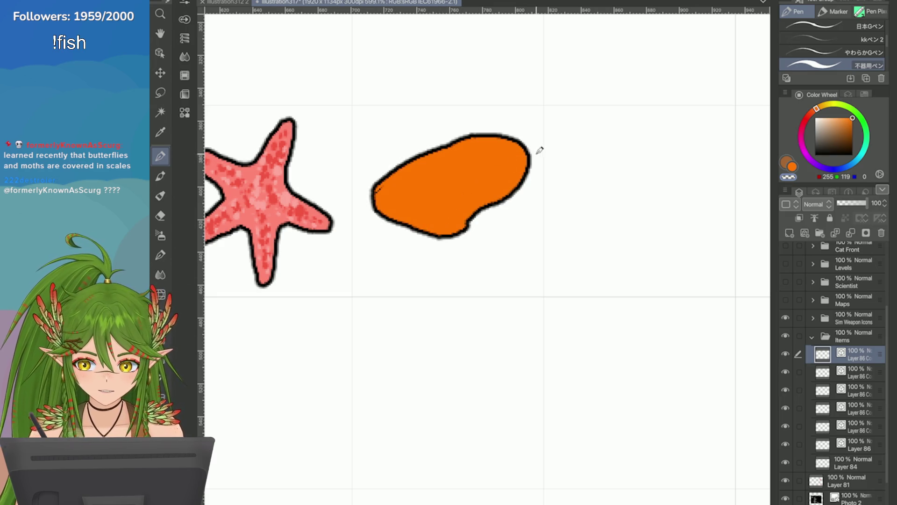
{"action": "left_click_drag", "start_coordinate": [529, 174], "coordinate": [477, 224]}
{"action": "left_click_drag", "start_coordinate": [529, 175], "coordinate": [472, 215]}
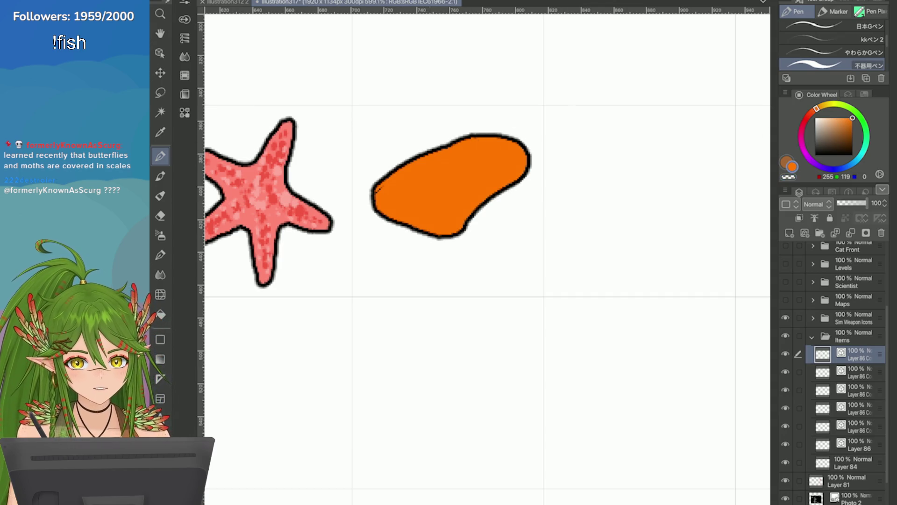
{"action": "mouse_move", "coordinate": [470, 141]}
{"action": "left_mouse_down"}
{"action": "mouse_move", "coordinate": [373, 186]}
{"action": "mouse_move", "coordinate": [393, 222]}
{"action": "left_mouse_up"}
{"action": "key", "text": "ctrl+t"}
{"action": "left_click_drag", "start_coordinate": [408, 192], "coordinate": [416, 207]}
{"action": "key", "text": "Return"}
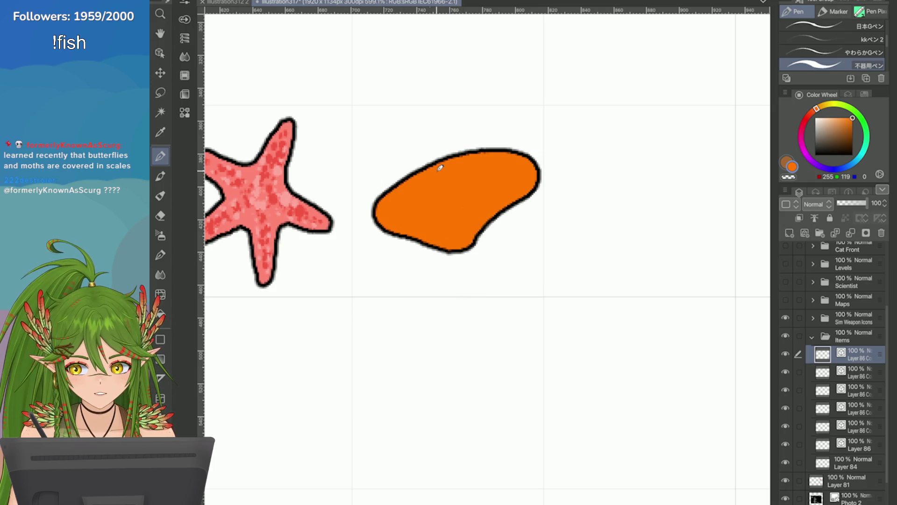
Try a small lower lobe and outward left-outline strokes, undoing each of them
{"action": "mouse_move", "coordinate": [450, 267]}
{"action": "left_mouse_down"}
{"action": "mouse_move", "coordinate": [395, 256]}
{"action": "mouse_move", "coordinate": [475, 297]}
{"action": "mouse_move", "coordinate": [400, 260]}
{"action": "left_mouse_up"}
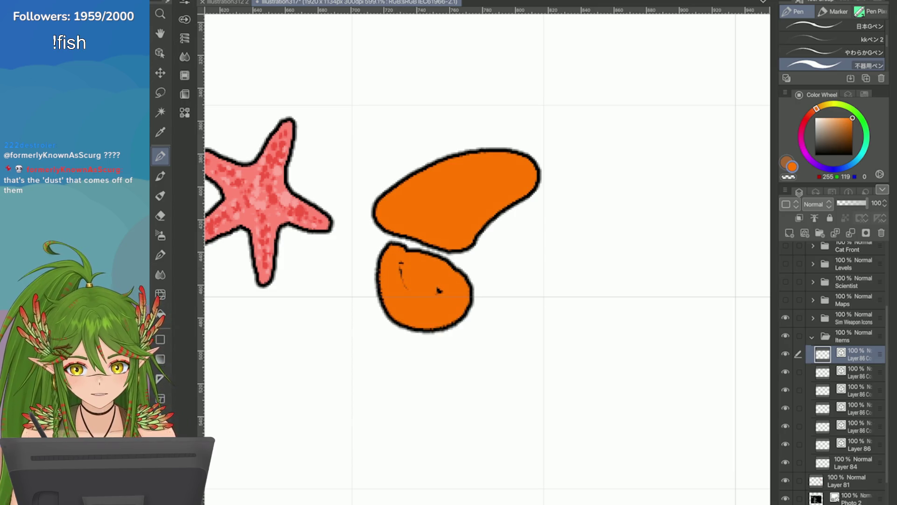
{"action": "key", "text": "ctrl+z"}
{"action": "key", "text": "ctrl+z"}
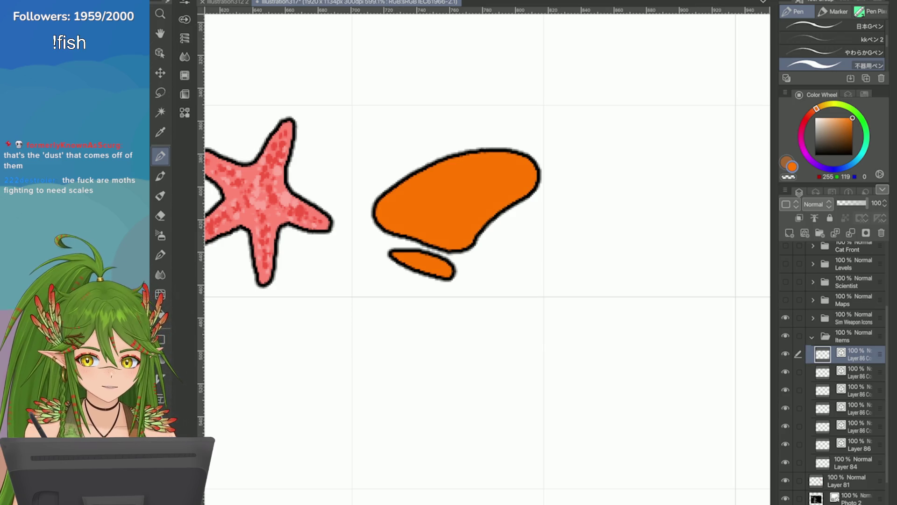
{"action": "key", "text": "ctrl+z"}
{"action": "mouse_move", "coordinate": [383, 199]}
{"action": "left_mouse_down"}
{"action": "mouse_move", "coordinate": [421, 177]}
{"action": "mouse_move", "coordinate": [374, 226]}
{"action": "left_mouse_up"}
{"action": "key", "text": "ctrl+z"}
{"action": "left_click_drag", "start_coordinate": [432, 159], "coordinate": [444, 234]}
{"action": "key", "text": "ctrl+z"}
Redraw the outline along the wedge's top, left and lower edges, then start Free Transform
{"action": "mouse_move", "coordinate": [468, 151]}
{"action": "left_mouse_down"}
{"action": "mouse_move", "coordinate": [435, 161]}
{"action": "mouse_move", "coordinate": [376, 229]}
{"action": "left_mouse_up"}
{"action": "key", "text": "ctrl+z"}
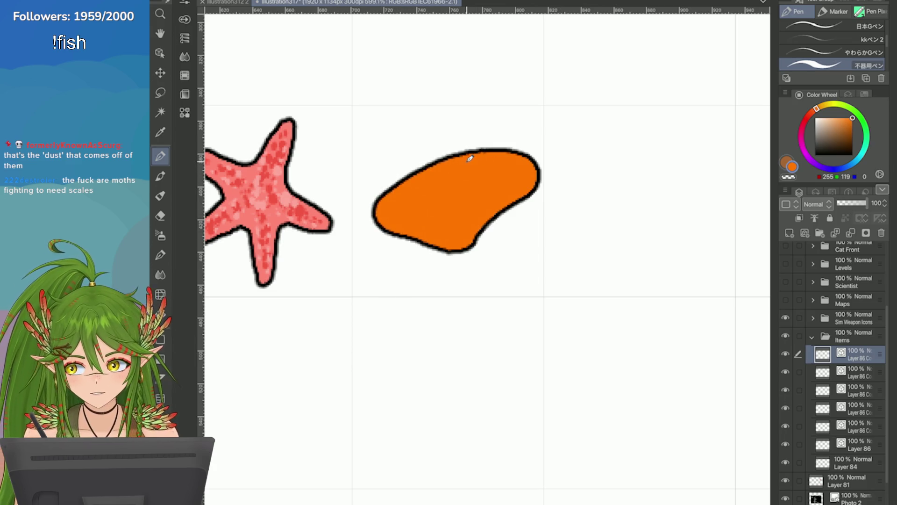
{"action": "mouse_move", "coordinate": [524, 161]}
{"action": "left_mouse_down"}
{"action": "mouse_move", "coordinate": [414, 174]}
{"action": "mouse_move", "coordinate": [384, 213]}
{"action": "mouse_move", "coordinate": [416, 245]}
{"action": "left_mouse_up"}
{"action": "key", "text": "ctrl+z"}
{"action": "mouse_move", "coordinate": [476, 241]}
{"action": "left_mouse_down"}
{"action": "mouse_move", "coordinate": [446, 253]}
{"action": "mouse_move", "coordinate": [385, 213]}
{"action": "left_mouse_up"}
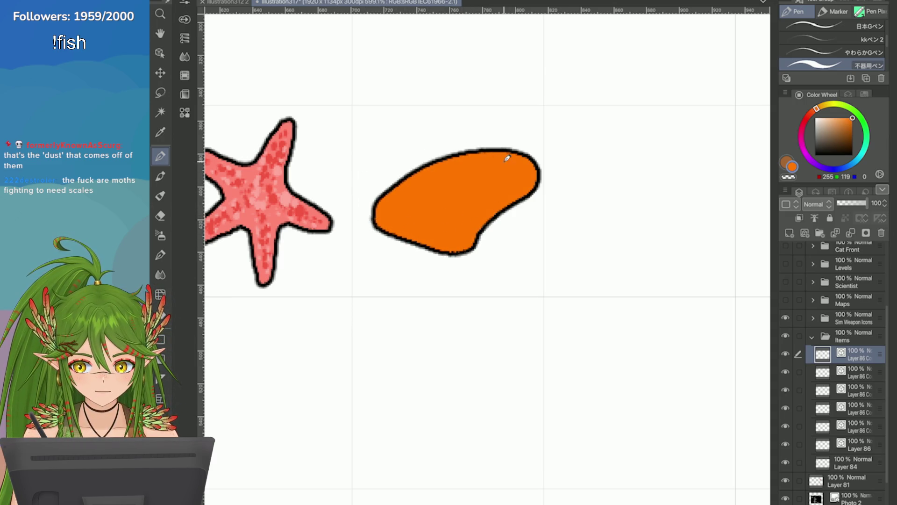
{"action": "key", "text": "ctrl+t"}
{"action": "left_click", "coordinate": [220, 2]}
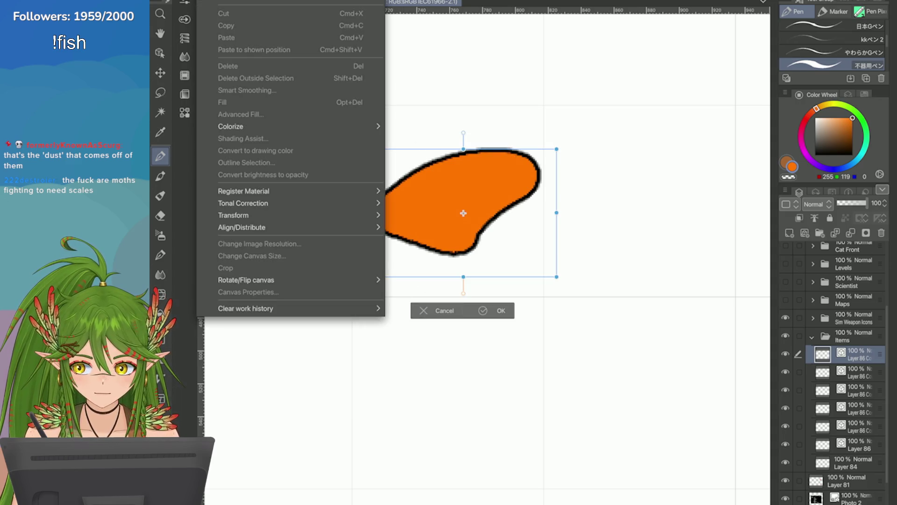
Stretch the orange wing leftward and tilt it slightly with free-form transform, then commit
{"action": "mouse_move", "coordinate": [240, 212]}
{"action": "left_click", "coordinate": [441, 257]}
{"action": "left_click_drag", "start_coordinate": [371, 212], "coordinate": [358, 210]}
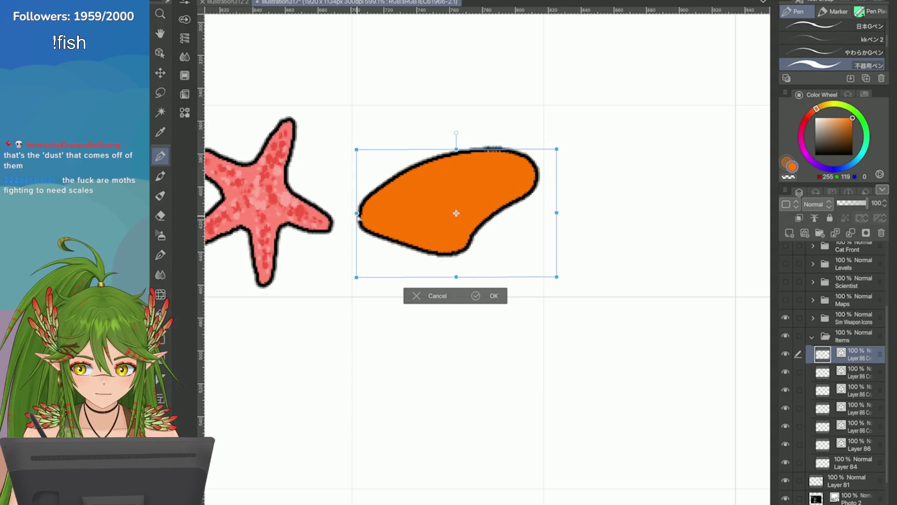
{"action": "mouse_move", "coordinate": [459, 277]}
{"action": "left_mouse_down"}
{"action": "mouse_move", "coordinate": [407, 263]}
{"action": "mouse_move", "coordinate": [439, 274]}
{"action": "mouse_move", "coordinate": [426, 268]}
{"action": "left_mouse_up"}
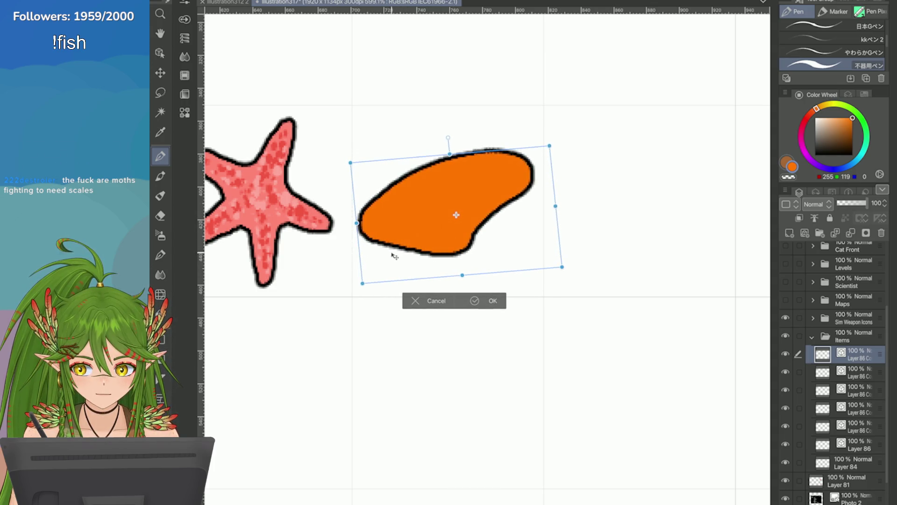
{"action": "left_click", "coordinate": [488, 299]}
Add a new shading layer clipped to the wing and switch to the eyedropper
{"action": "scroll", "coordinate": [467, 210], "scroll_direction": "up", "scroll_amount": 2}
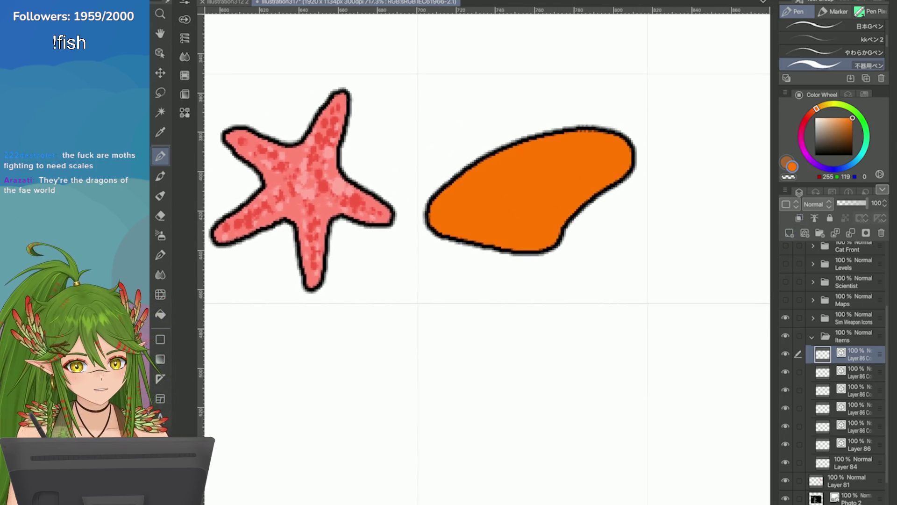
{"action": "left_click", "coordinate": [789, 233]}
{"action": "left_click", "coordinate": [800, 217]}
{"action": "key", "text": "i"}
{"action": "scroll", "coordinate": [300, 176], "scroll_direction": "up", "scroll_amount": 2}
Sample the outline colour and shade the wing's right tip and lower-right edge dark brown
{"action": "left_click", "coordinate": [509, 239]}
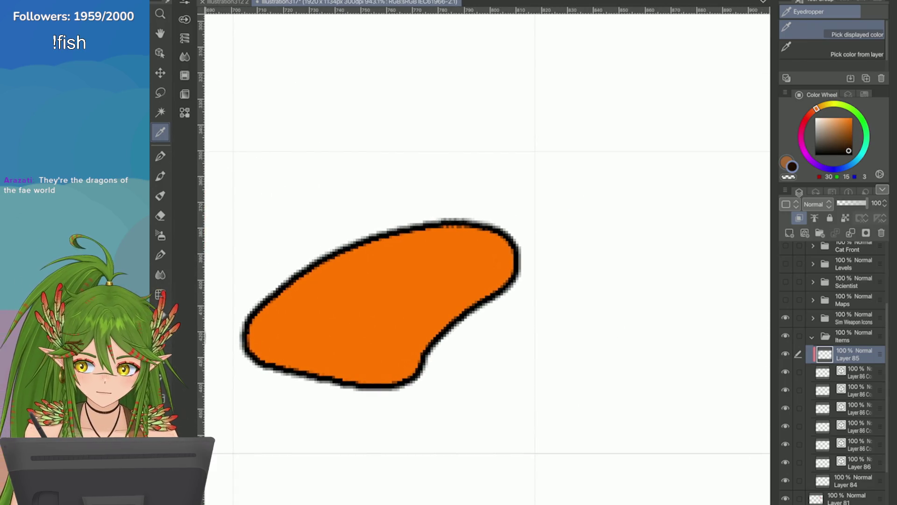
{"action": "key", "text": "p"}
{"action": "left_click_drag", "start_coordinate": [495, 236], "coordinate": [507, 283]}
{"action": "key", "text": "ctrl+z"}
{"action": "left_click", "coordinate": [848, 147]}
{"action": "mouse_move", "coordinate": [500, 236]}
{"action": "left_mouse_down"}
{"action": "mouse_move", "coordinate": [512, 259]}
{"action": "mouse_move", "coordinate": [504, 285]}
{"action": "mouse_move", "coordinate": [507, 275]}
{"action": "mouse_move", "coordinate": [423, 337]}
{"action": "left_mouse_up"}
{"action": "key", "text": "ctrl+z"}
{"action": "mouse_move", "coordinate": [449, 304]}
{"action": "left_mouse_down"}
{"action": "mouse_move", "coordinate": [406, 378]}
{"action": "mouse_move", "coordinate": [388, 383]}
{"action": "mouse_move", "coordinate": [411, 306]}
{"action": "mouse_move", "coordinate": [323, 318]}
{"action": "mouse_move", "coordinate": [293, 303]}
{"action": "left_mouse_up"}
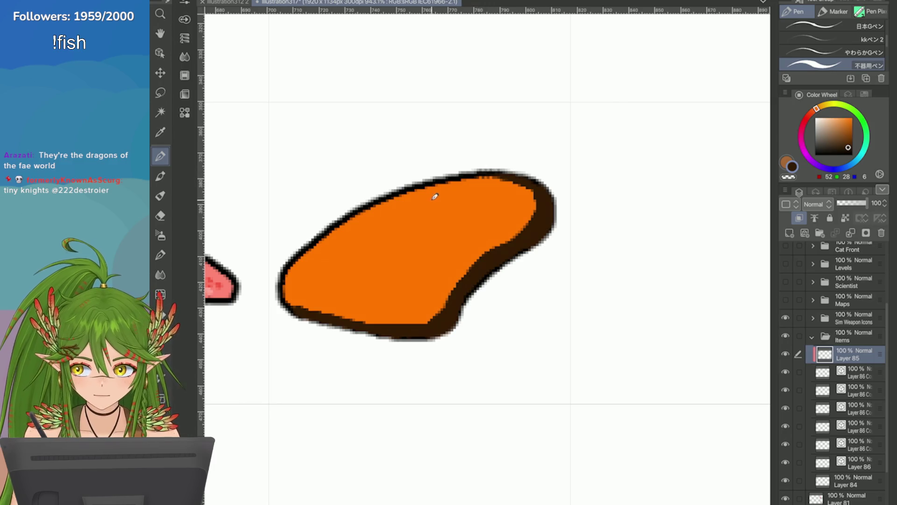
Paint a dark brown band along the wing's top edge, then undo those strokes
{"action": "mouse_move", "coordinate": [460, 187]}
{"action": "left_mouse_down"}
{"action": "mouse_move", "coordinate": [470, 181]}
{"action": "mouse_move", "coordinate": [402, 199]}
{"action": "left_mouse_up"}
{"action": "key", "text": "ctrl+z"}
{"action": "mouse_move", "coordinate": [488, 174]}
{"action": "left_mouse_down"}
{"action": "mouse_move", "coordinate": [417, 186]}
{"action": "mouse_move", "coordinate": [497, 175]}
{"action": "mouse_move", "coordinate": [460, 206]}
{"action": "mouse_move", "coordinate": [468, 234]}
{"action": "mouse_move", "coordinate": [491, 260]}
{"action": "left_mouse_up"}
{"action": "left_click_drag", "start_coordinate": [464, 204], "coordinate": [366, 201]}
{"action": "left_click_drag", "start_coordinate": [421, 258], "coordinate": [444, 238]}
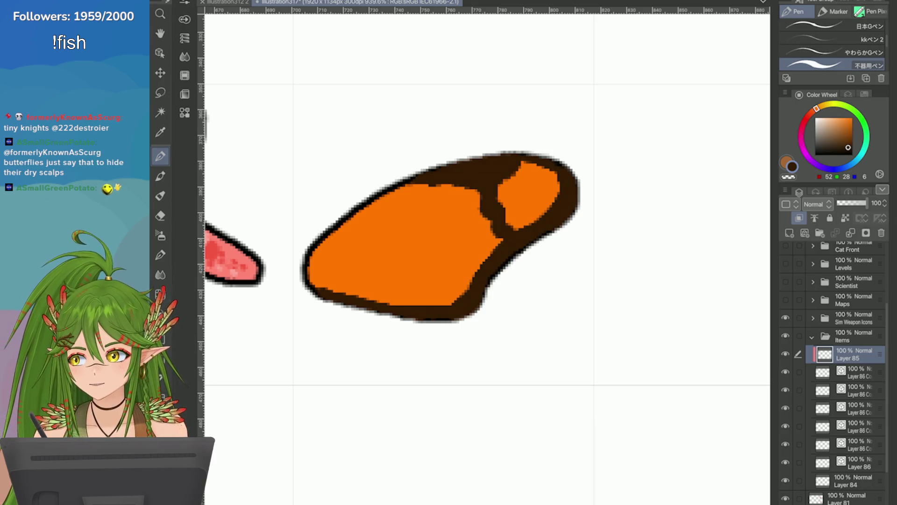
{"action": "mouse_move", "coordinate": [467, 189]}
{"action": "left_mouse_down"}
{"action": "mouse_move", "coordinate": [461, 199]}
{"action": "mouse_move", "coordinate": [477, 184]}
{"action": "mouse_move", "coordinate": [499, 239]}
{"action": "mouse_move", "coordinate": [476, 174]}
{"action": "left_mouse_up"}
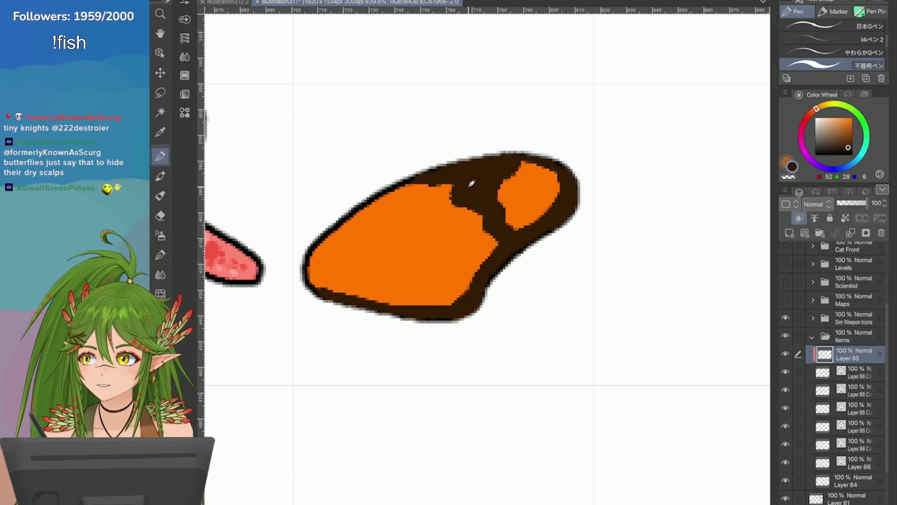
{"action": "key", "text": "ctrl+z"}
{"action": "key", "text": "ctrl+z"}
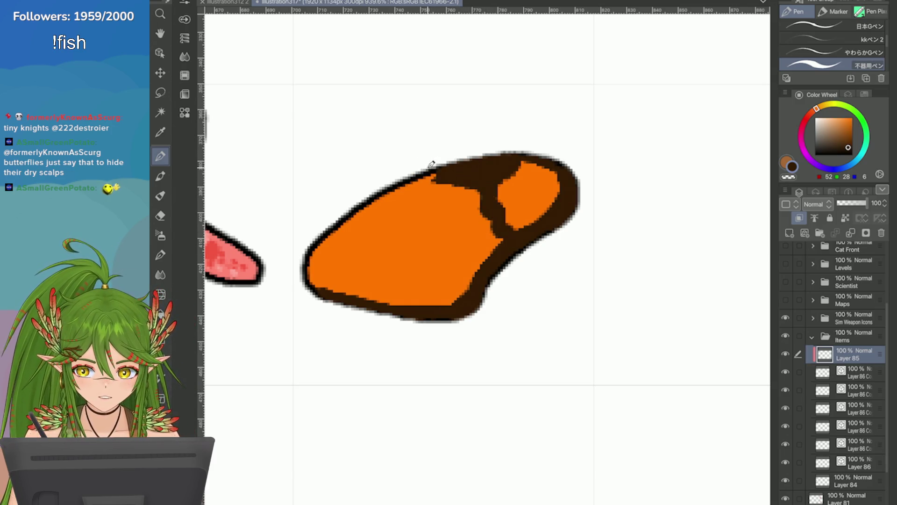
{"action": "key", "text": "ctrl+z"}
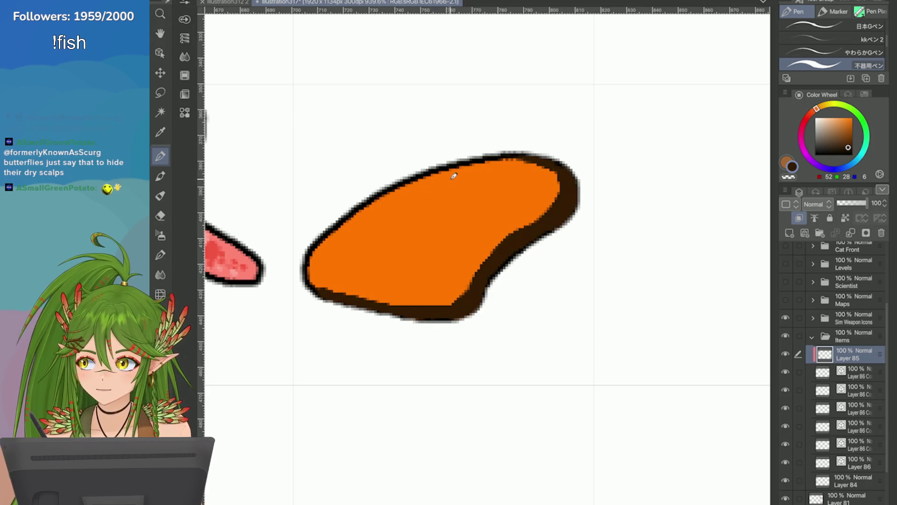
Paint the dark brown tip edge and shrink the small orange spot, testing first veins
{"action": "mouse_move", "coordinate": [513, 228]}
{"action": "left_mouse_down"}
{"action": "mouse_move", "coordinate": [475, 196]}
{"action": "mouse_move", "coordinate": [467, 170]}
{"action": "left_mouse_up"}
{"action": "key", "text": "ctrl+z"}
{"action": "mouse_move", "coordinate": [512, 231]}
{"action": "left_mouse_down"}
{"action": "mouse_move", "coordinate": [421, 171]}
{"action": "mouse_move", "coordinate": [528, 158]}
{"action": "mouse_move", "coordinate": [494, 169]}
{"action": "mouse_move", "coordinate": [493, 160]}
{"action": "mouse_move", "coordinate": [501, 167]}
{"action": "mouse_move", "coordinate": [488, 177]}
{"action": "mouse_move", "coordinate": [514, 236]}
{"action": "left_mouse_up"}
{"action": "key", "text": "ctrl+z"}
{"action": "mouse_move", "coordinate": [528, 191]}
{"action": "left_mouse_down"}
{"action": "mouse_move", "coordinate": [503, 207]}
{"action": "mouse_move", "coordinate": [523, 235]}
{"action": "left_mouse_up"}
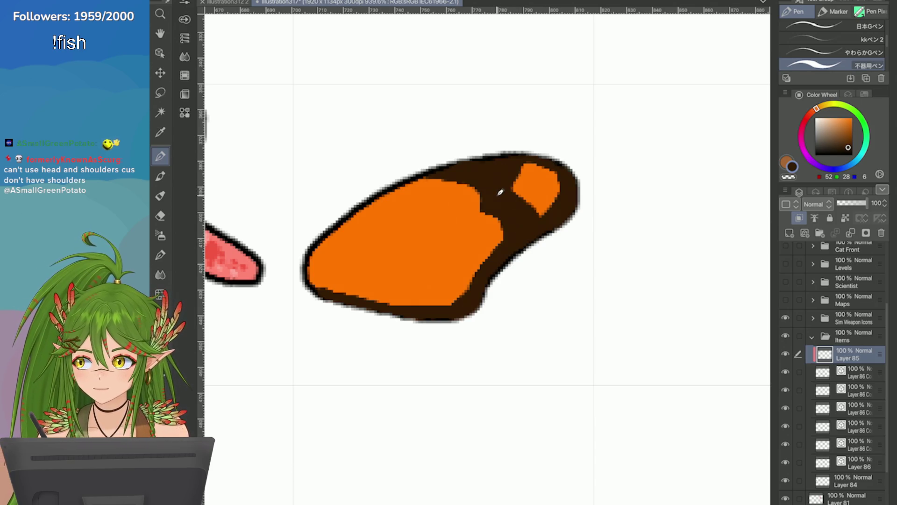
{"action": "left_click_drag", "start_coordinate": [486, 208], "coordinate": [314, 274]}
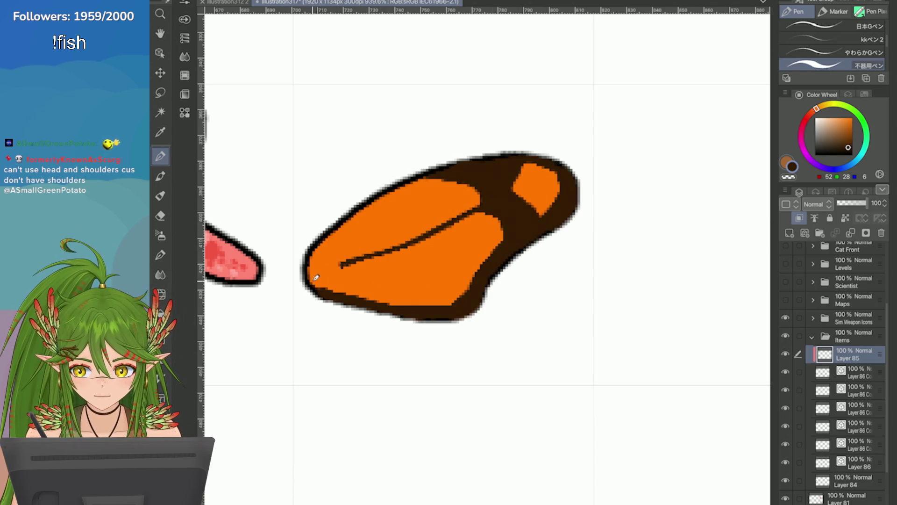
{"action": "key", "text": "ctrl+z"}
{"action": "mouse_move", "coordinate": [473, 187]}
{"action": "left_mouse_down"}
{"action": "mouse_move", "coordinate": [490, 199]}
{"action": "mouse_move", "coordinate": [315, 266]}
{"action": "mouse_move", "coordinate": [446, 215]}
{"action": "mouse_move", "coordinate": [371, 235]}
{"action": "mouse_move", "coordinate": [309, 271]}
{"action": "left_mouse_up"}
{"action": "key", "text": "ctrl+z"}
{"action": "key", "text": "ctrl+z"}
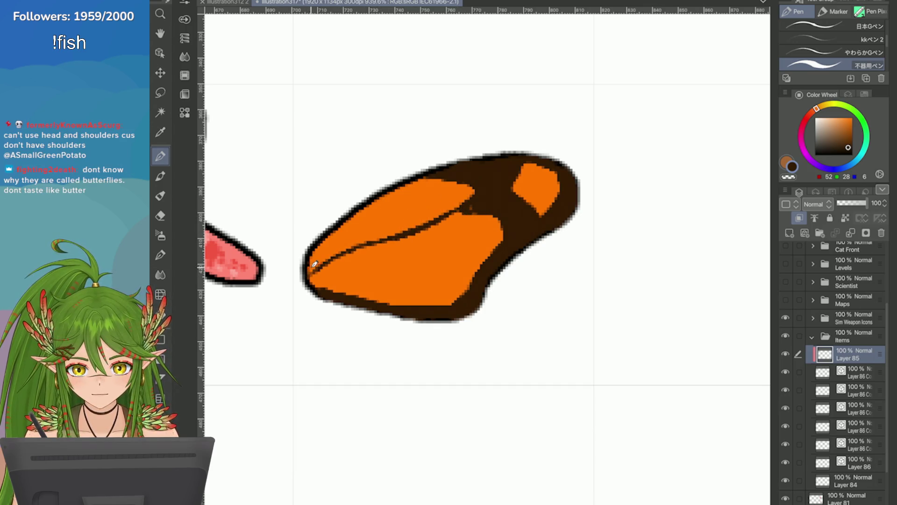
Extend brown over the lower-right edge and draw veins through the middle and top orange patches
{"action": "key", "text": "ctrl+plus"}
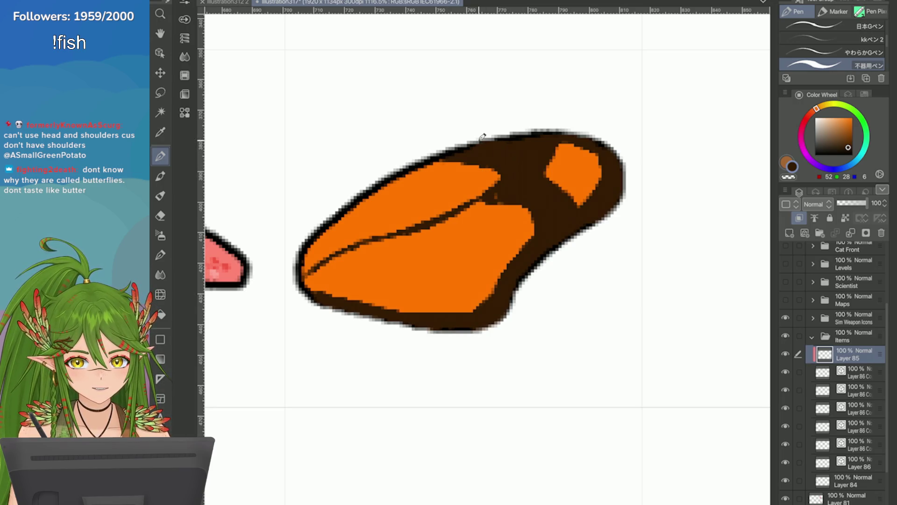
{"action": "left_click_drag", "start_coordinate": [457, 217], "coordinate": [471, 198]}
{"action": "key", "text": "ctrl+z"}
{"action": "mouse_move", "coordinate": [523, 243]}
{"action": "left_mouse_down"}
{"action": "mouse_move", "coordinate": [516, 267]}
{"action": "mouse_move", "coordinate": [484, 299]}
{"action": "mouse_move", "coordinate": [458, 212]}
{"action": "left_mouse_up"}
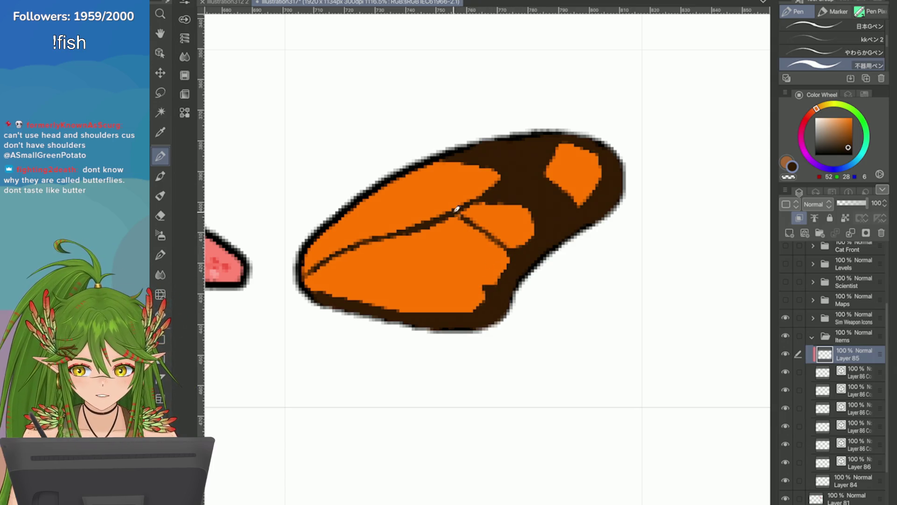
{"action": "left_click_drag", "start_coordinate": [493, 286], "coordinate": [387, 225]}
{"action": "key", "text": "ctrl+z"}
{"action": "left_click_drag", "start_coordinate": [492, 285], "coordinate": [390, 228]}
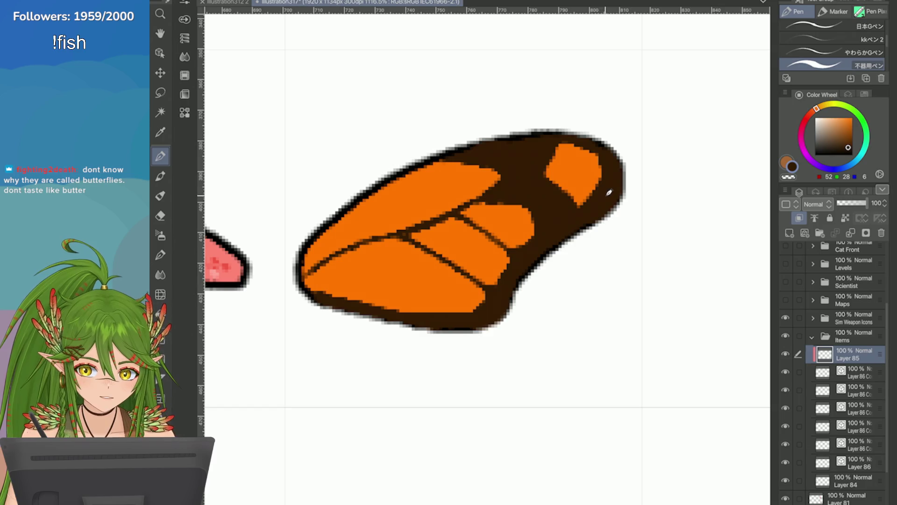
{"action": "left_click_drag", "start_coordinate": [609, 192], "coordinate": [551, 180]}
{"action": "left_click_drag", "start_coordinate": [608, 168], "coordinate": [548, 155]}
{"action": "key", "text": "ctrl+minus"}
{"action": "key", "text": "ctrl+minus"}
{"action": "key", "text": "ctrl+plus"}
{"action": "key", "text": "ctrl+plus"}
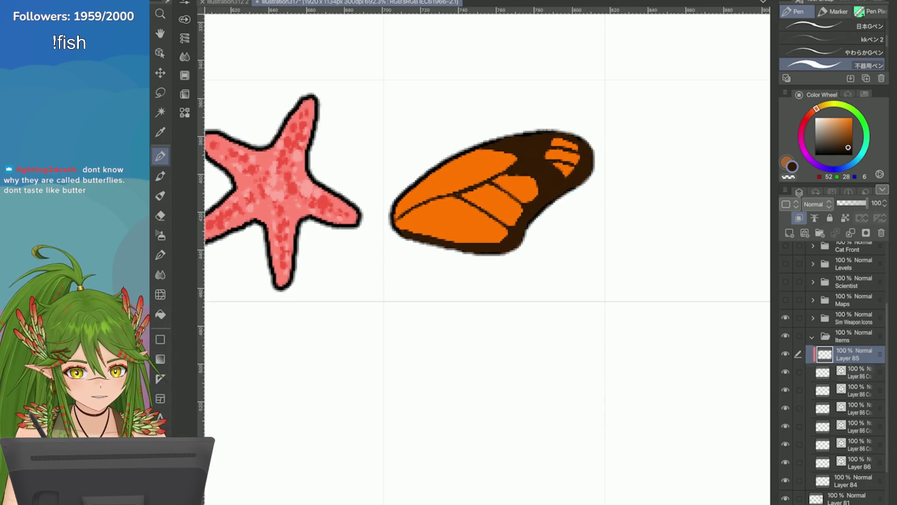
Rotate the wing with its base layer slightly counter-clockwise using Scale/Rotate
{"action": "left_click", "coordinate": [798, 372]}
{"action": "mouse_move", "coordinate": [343, 216]}
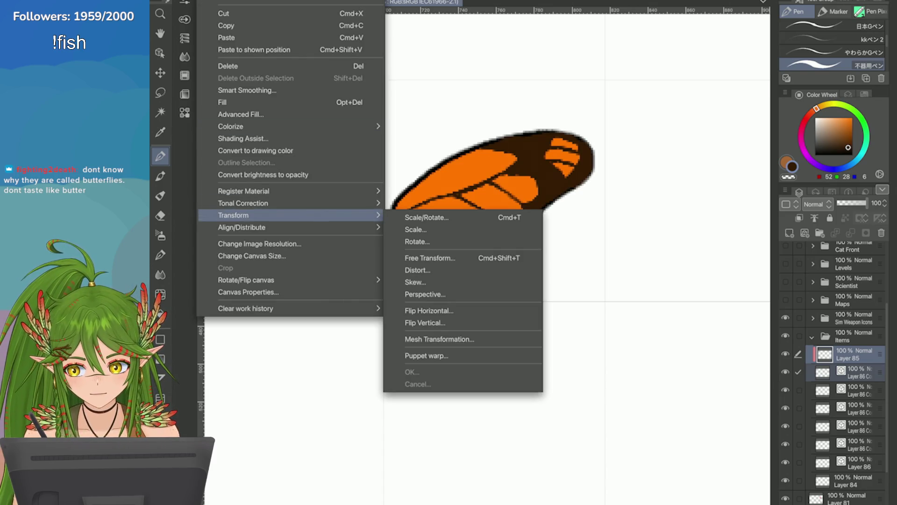
{"action": "left_click", "coordinate": [427, 216]}
{"action": "left_click_drag", "start_coordinate": [429, 251], "coordinate": [405, 243]}
{"action": "left_click", "coordinate": [535, 294]}
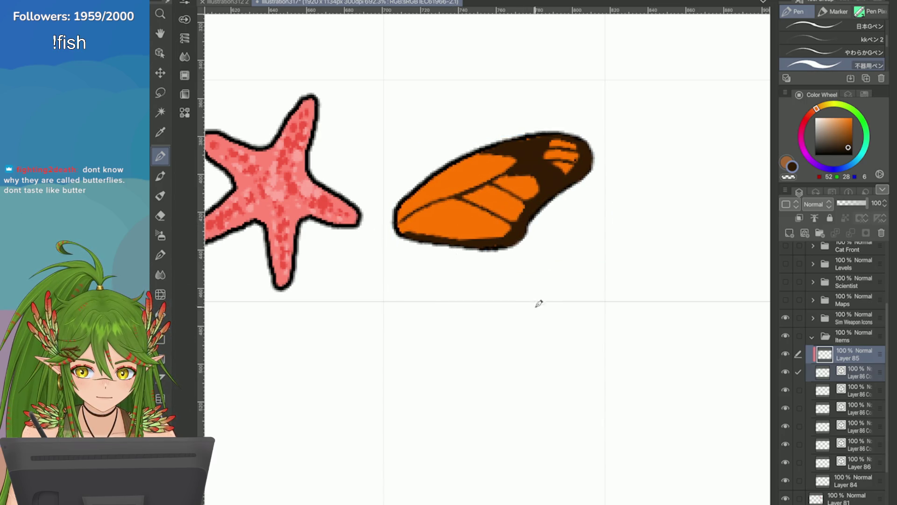
Lightly erase the wing's right edge, darken its left outline, and reset the view
{"action": "scroll", "coordinate": [491, 192], "scroll_direction": "up", "scroll_amount": 3}
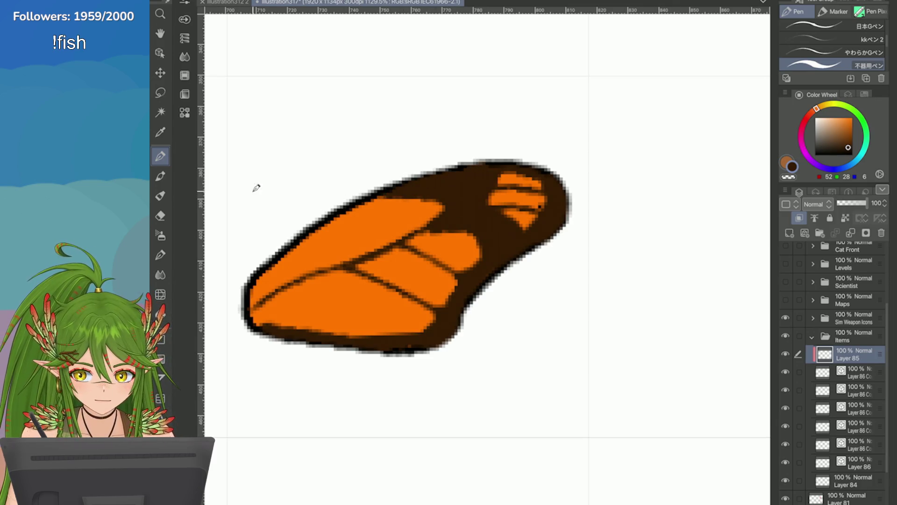
{"action": "key", "text": "e"}
{"action": "mouse_move", "coordinate": [571, 199]}
{"action": "left_mouse_down"}
{"action": "mouse_move", "coordinate": [563, 248]}
{"action": "mouse_move", "coordinate": [564, 192]}
{"action": "left_mouse_up"}
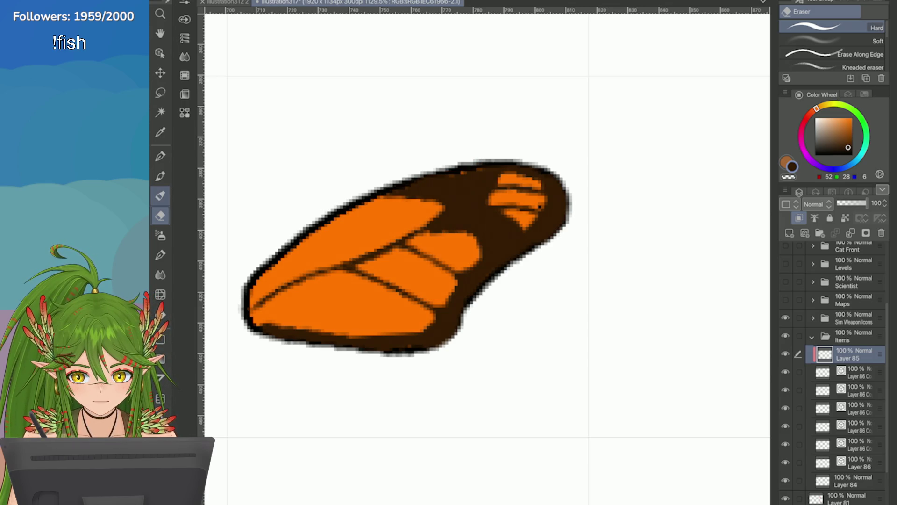
{"action": "key", "text": "p"}
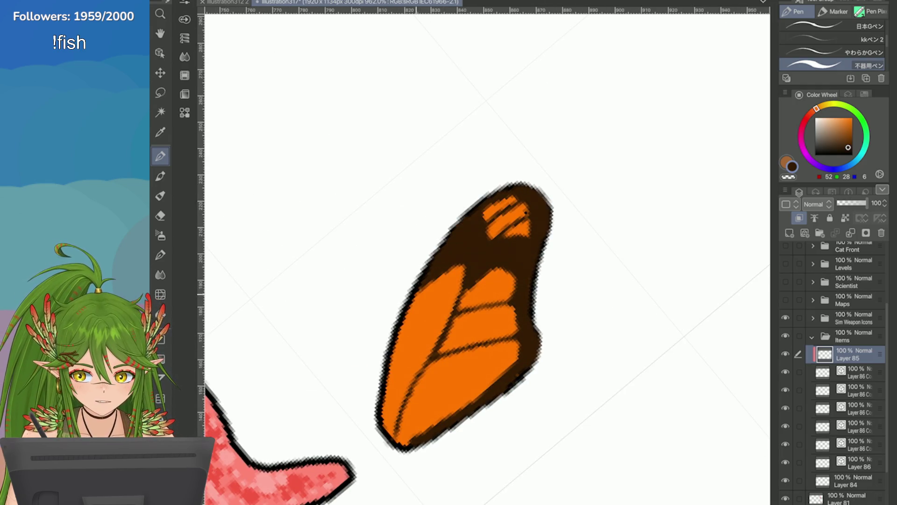
{"action": "left_click_drag", "start_coordinate": [414, 305], "coordinate": [390, 404]}
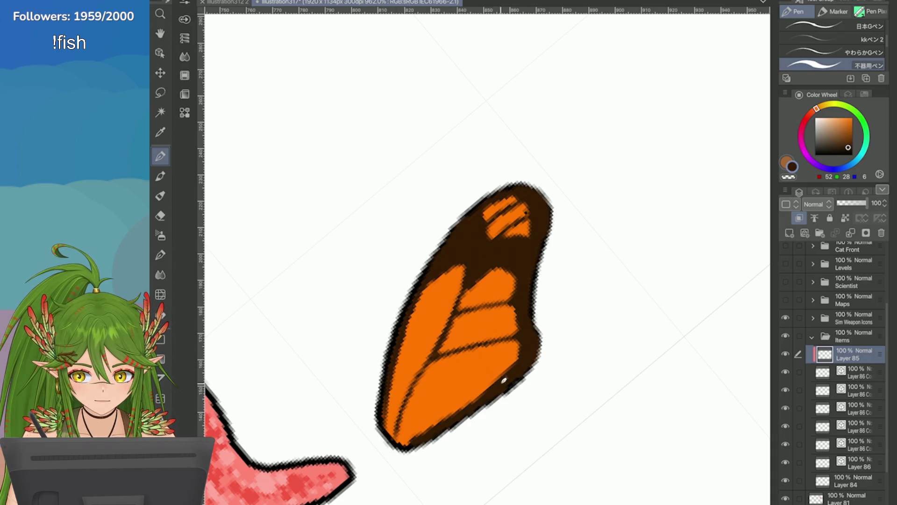
{"action": "scroll", "coordinate": [505, 378], "scroll_direction": "down", "scroll_amount": 5}
{"action": "key", "text": "ctrl+0"}
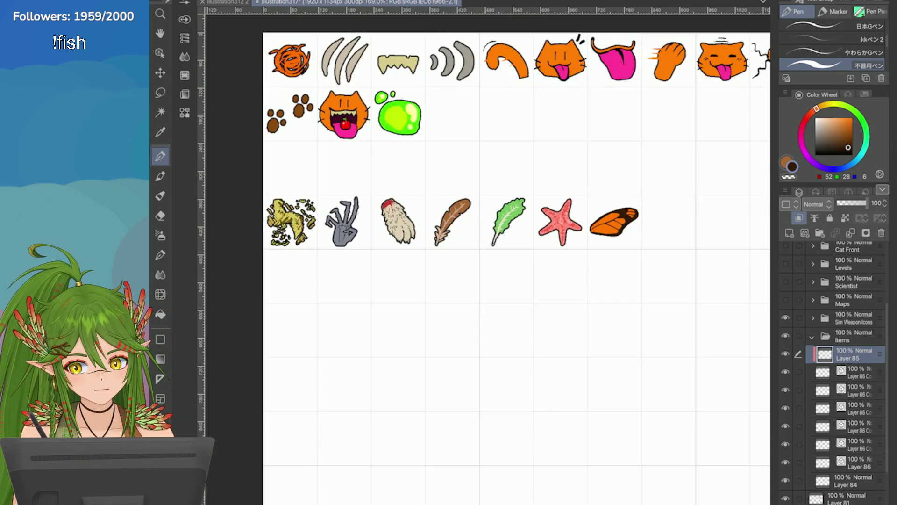
{"action": "scroll", "coordinate": [644, 218], "scroll_direction": "up", "scroll_amount": 5}
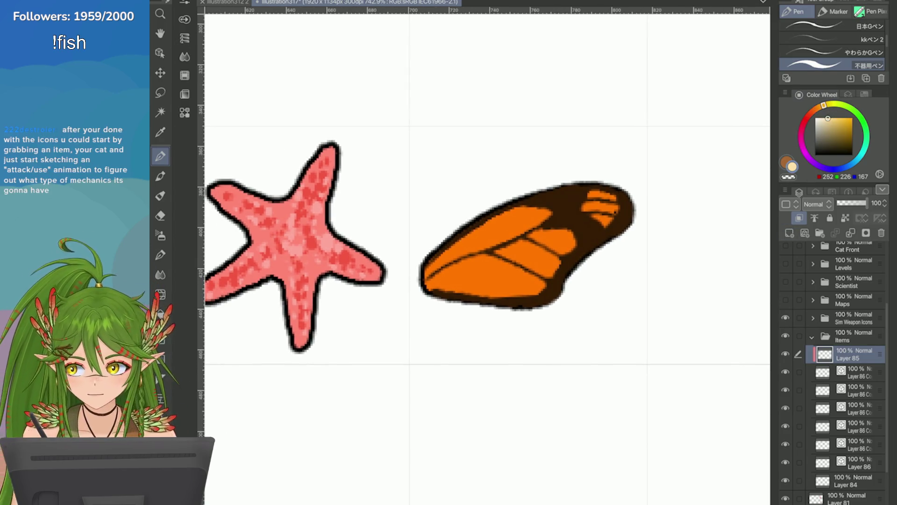
Paint the first cream spots on the wing's dark area and save the illustration
{"action": "scroll", "coordinate": [689, 235], "scroll_direction": "up", "scroll_amount": 3}
{"action": "left_click_drag", "start_coordinate": [514, 220], "coordinate": [504, 229]}
{"action": "key", "text": "ctrl+s"}
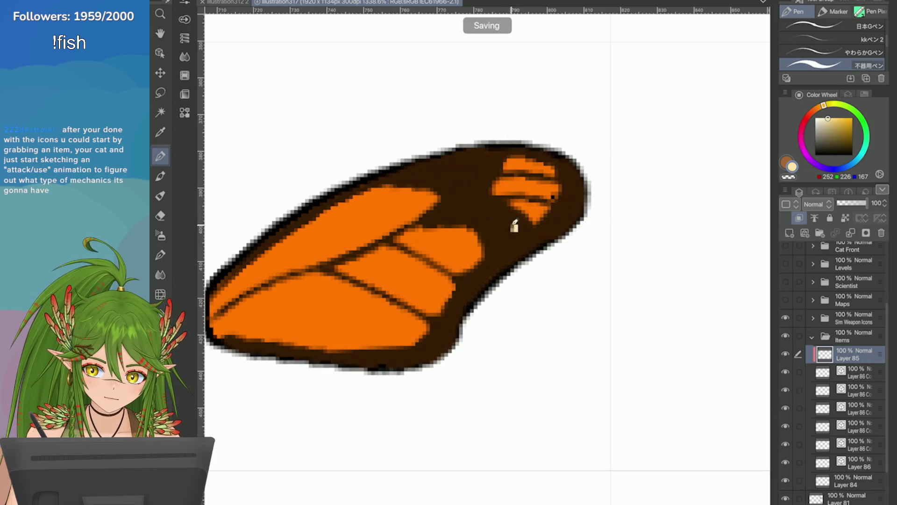
{"action": "left_click", "coordinate": [475, 188]}
{"action": "key", "text": "ctrl+z"}
{"action": "left_click_drag", "start_coordinate": [461, 187], "coordinate": [454, 202]}
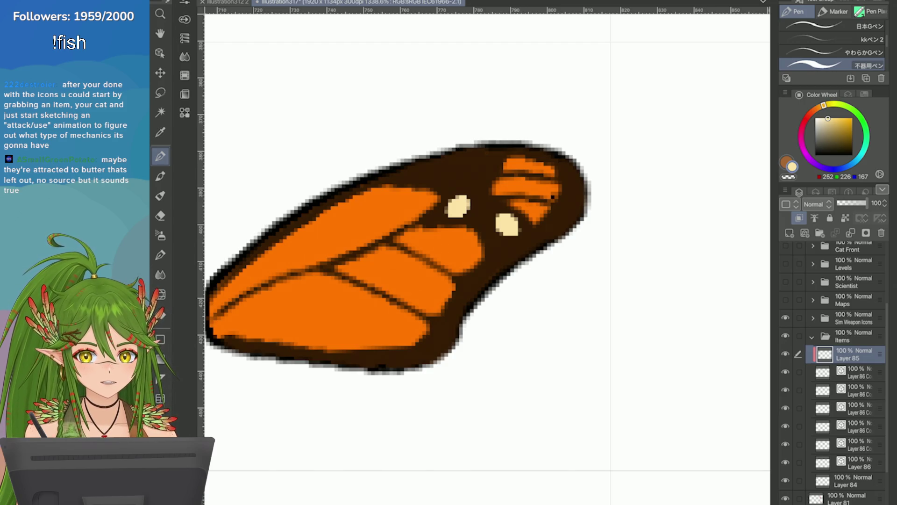
{"action": "scroll", "coordinate": [467, 234], "scroll_direction": "down", "scroll_amount": 10}
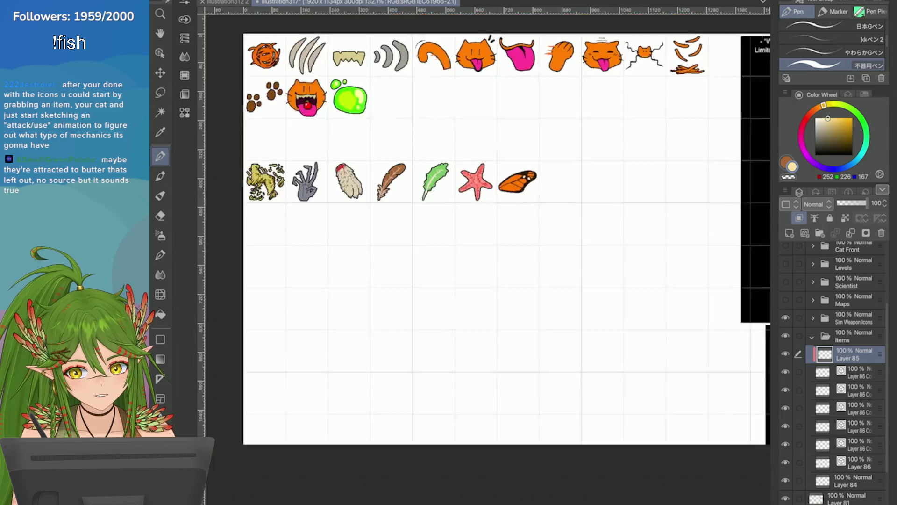
{"action": "scroll", "coordinate": [608, 187], "scroll_direction": "up", "scroll_amount": 4}
{"action": "scroll", "coordinate": [467, 211], "scroll_direction": "down", "scroll_amount": 5}
{"action": "scroll", "coordinate": [467, 211], "scroll_direction": "up", "scroll_amount": 10}
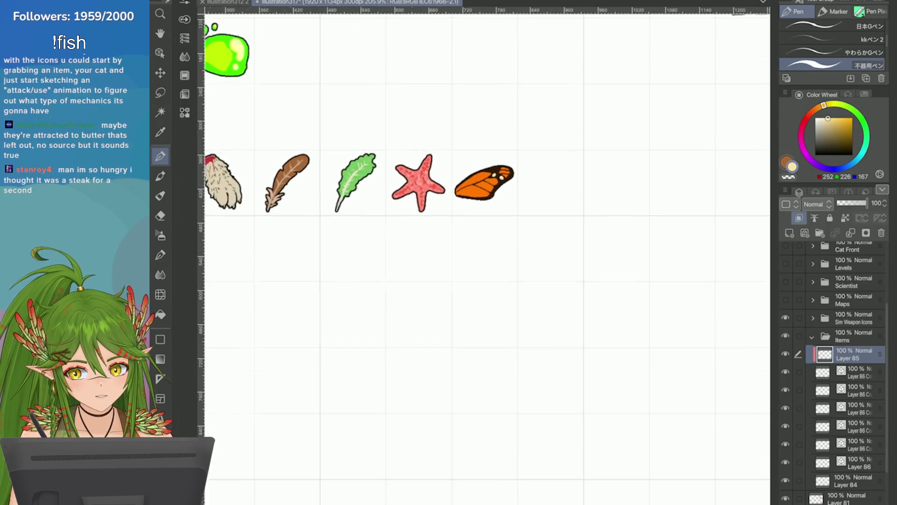
Dot cream spots along the upper border, the wing-tip edge and the lower-right border
{"action": "left_click_drag", "start_coordinate": [535, 175], "coordinate": [537, 199]}
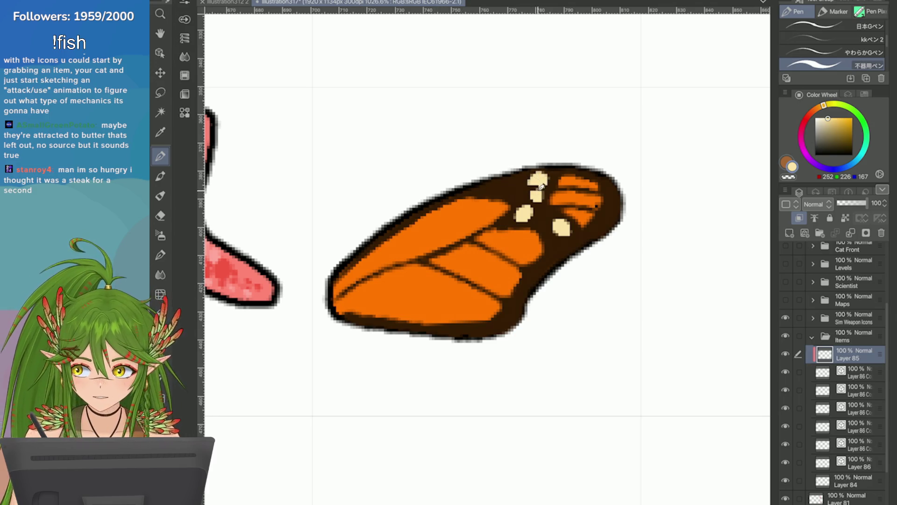
{"action": "left_click", "coordinate": [611, 189]}
{"action": "left_click", "coordinate": [611, 209]}
{"action": "left_click", "coordinate": [604, 225]}
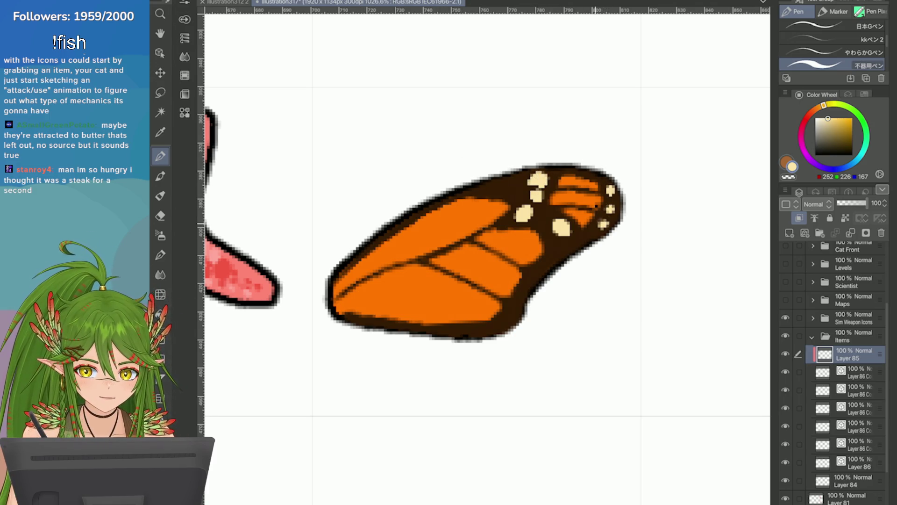
{"action": "left_click", "coordinate": [549, 264]}
{"action": "left_click", "coordinate": [533, 276]}
{"action": "left_click", "coordinate": [523, 290]}
{"action": "left_click", "coordinate": [519, 296]}
{"action": "left_click", "coordinate": [512, 307]}
{"action": "left_click", "coordinate": [504, 322]}
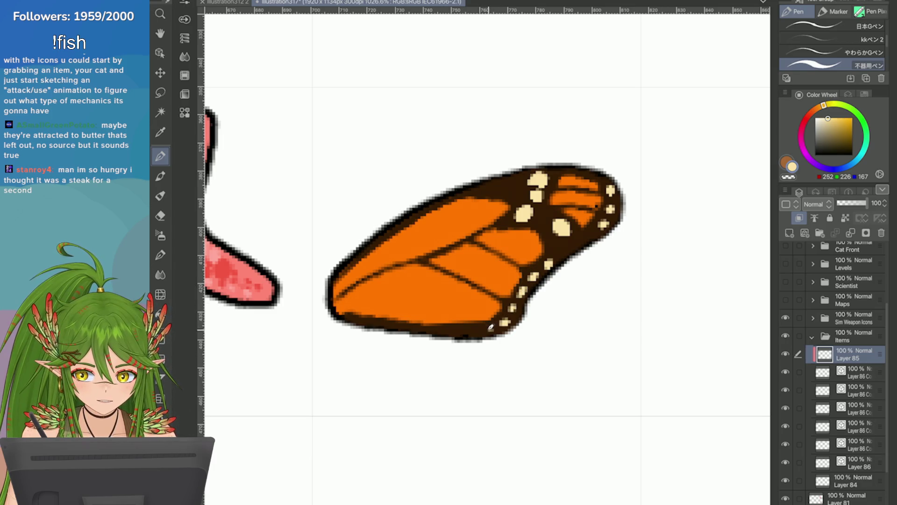
{"action": "left_click", "coordinate": [489, 331]}
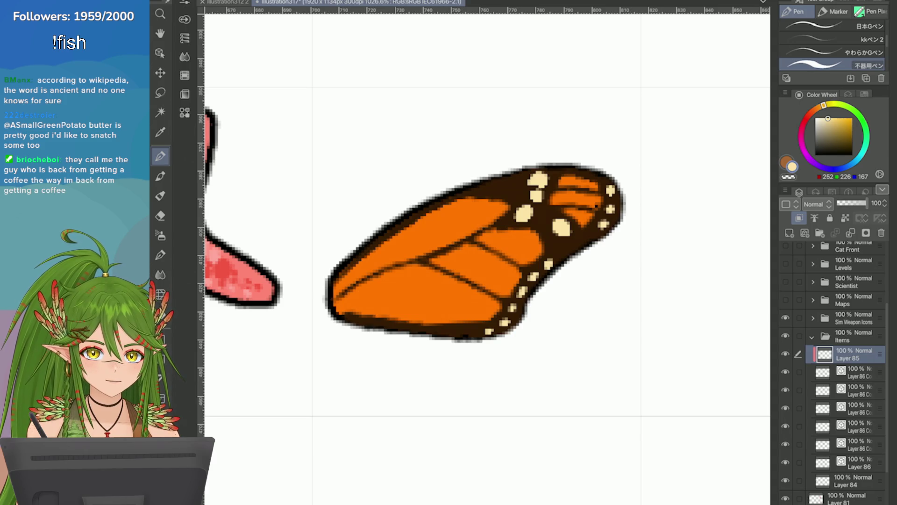
{"action": "scroll", "coordinate": [467, 234], "scroll_direction": "down", "scroll_amount": 3}
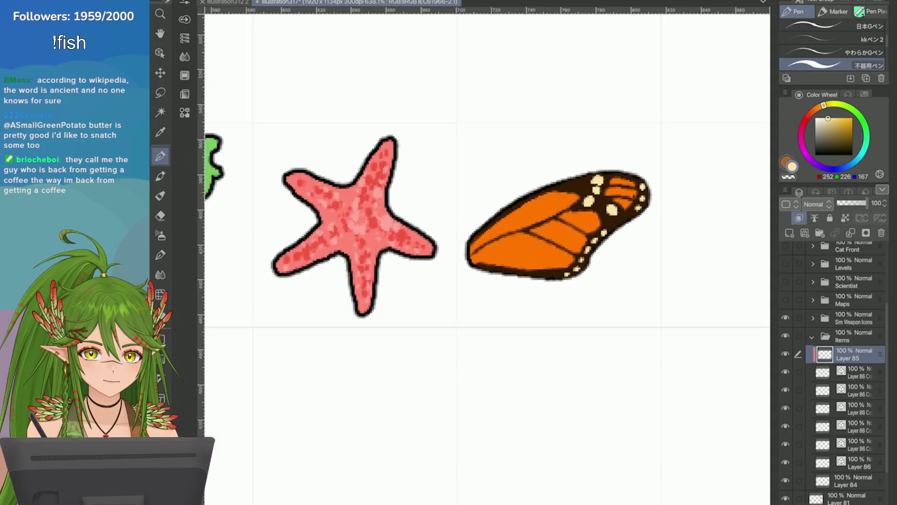
Add a small cream dot on the wing's dark upper edge and check the whole wing
{"action": "scroll", "coordinate": [468, 234], "scroll_direction": "up", "scroll_amount": 5}
{"action": "scroll", "coordinate": [611, 421], "scroll_direction": "down", "scroll_amount": 3}
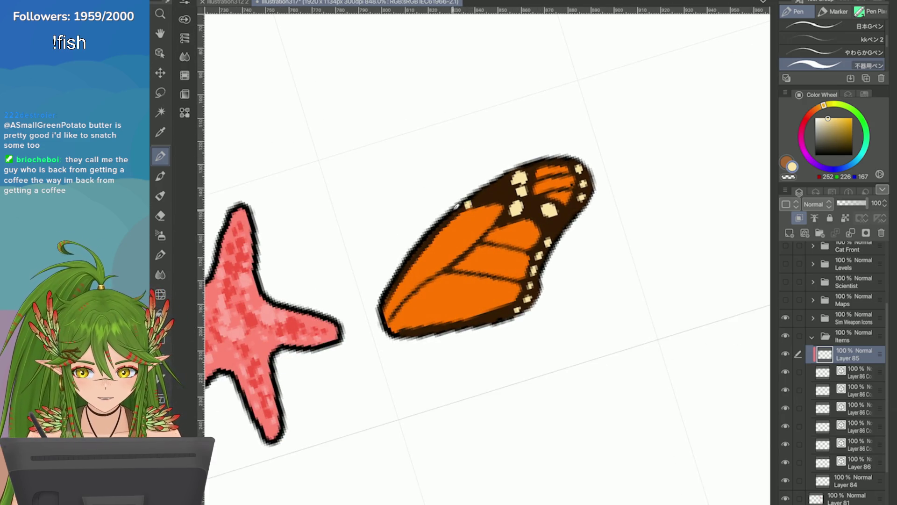
{"action": "scroll", "coordinate": [459, 195], "scroll_direction": "down", "scroll_amount": 3}
{"action": "scroll", "coordinate": [563, 175], "scroll_direction": "up", "scroll_amount": 4}
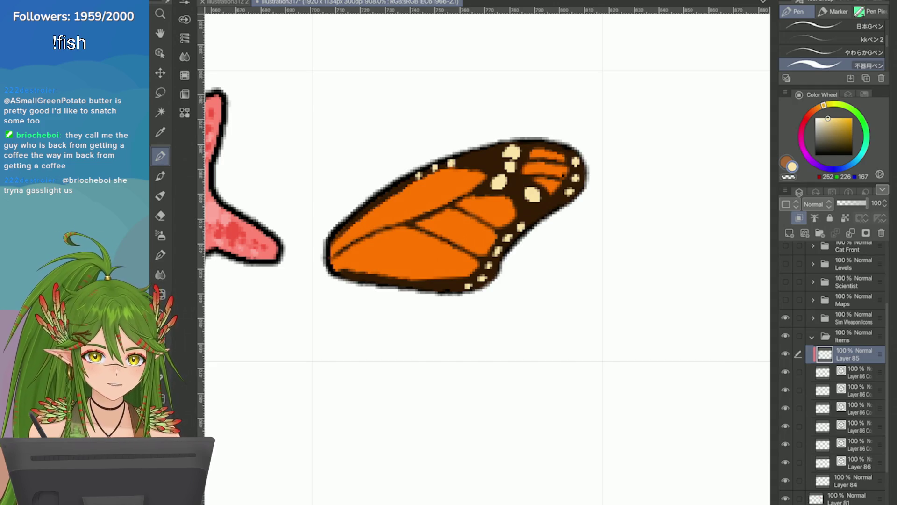
{"action": "scroll", "coordinate": [564, 175], "scroll_direction": "up", "scroll_amount": 2}
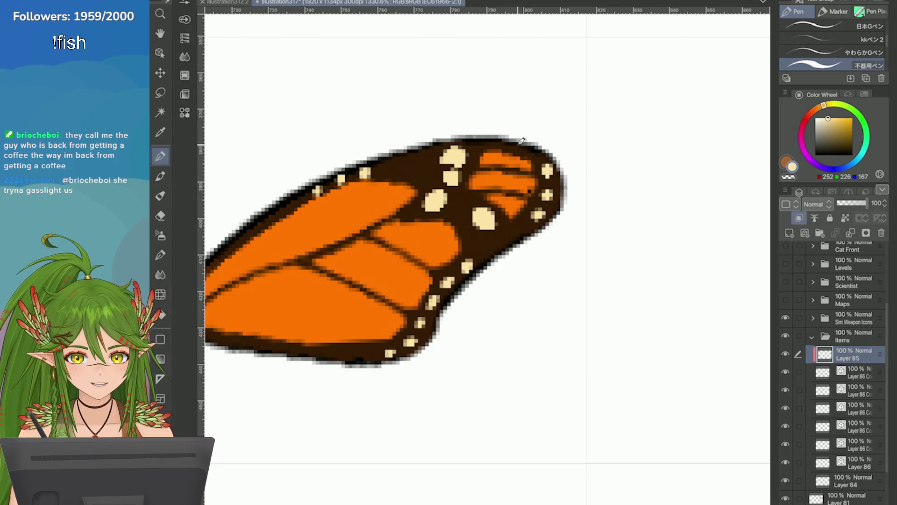
{"action": "left_click", "coordinate": [426, 161]}
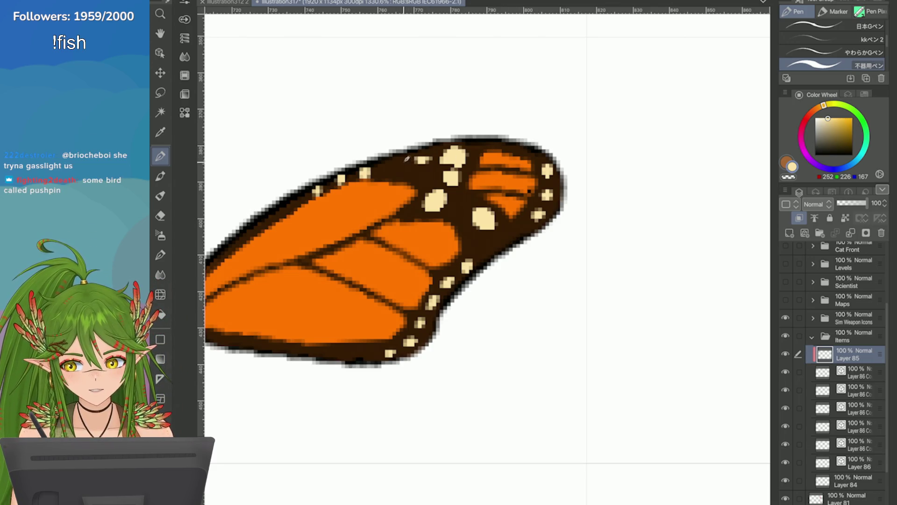
{"action": "key", "text": "ctrl+minus"}
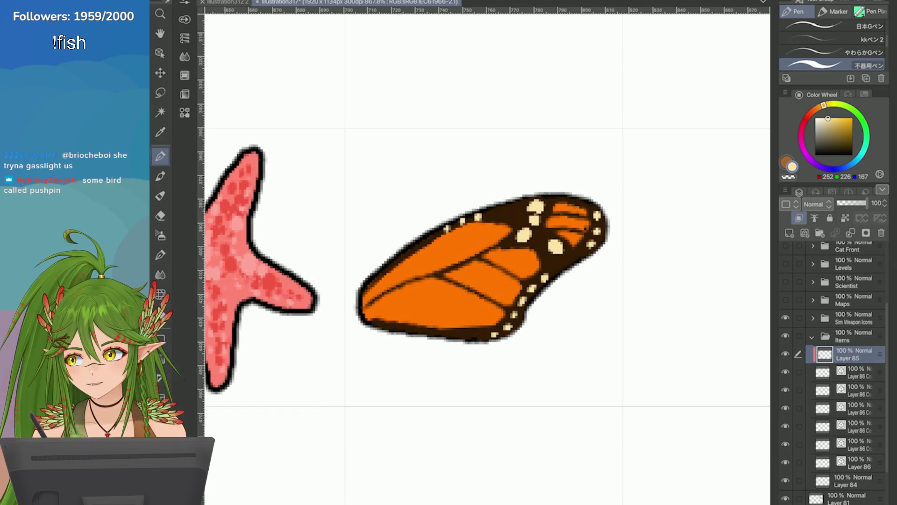
{"action": "key", "text": "ctrl+plus"}
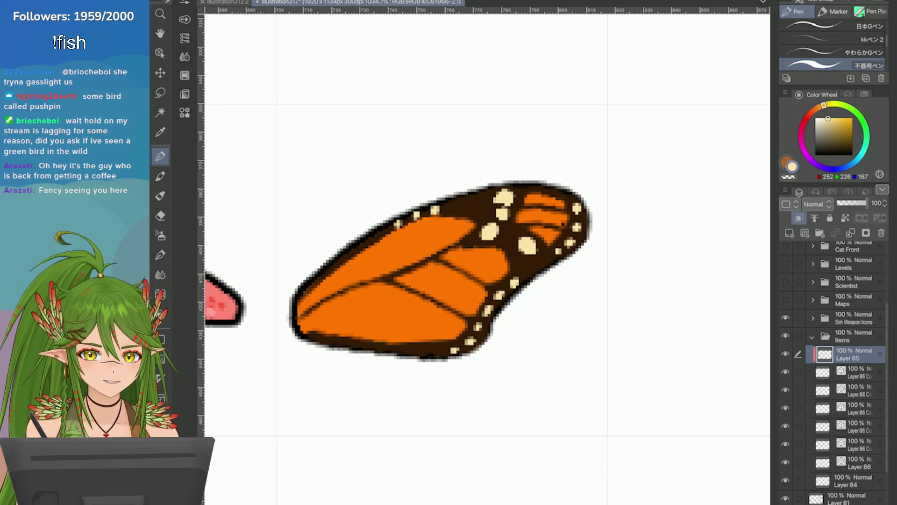
Sample the wing's orange (255, 118, 0) as the drawing colour
{"action": "scroll", "coordinate": [486, 252], "scroll_direction": "down", "scroll_amount": 4}
{"action": "scroll", "coordinate": [486, 253], "scroll_direction": "up", "scroll_amount": 2}
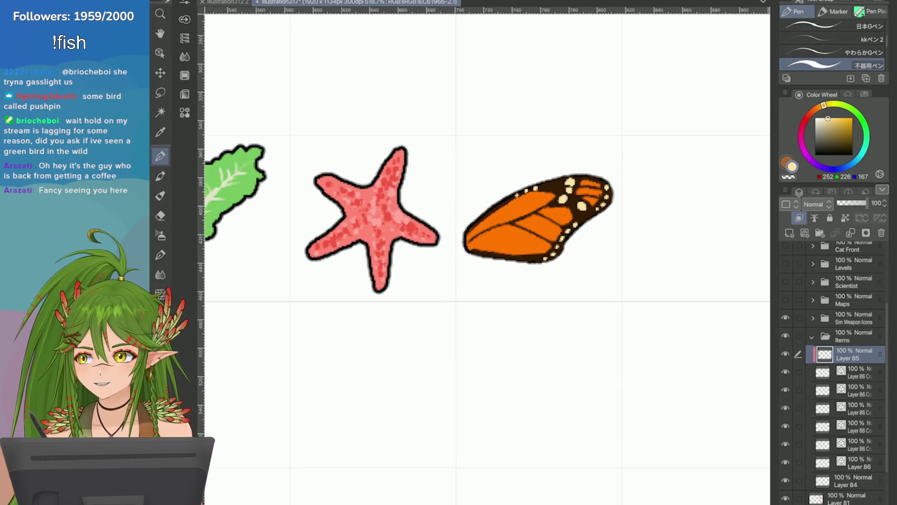
{"action": "scroll", "coordinate": [515, 225], "scroll_direction": "up", "scroll_amount": 3}
{"action": "left_click", "coordinate": [387, 204], "text": "alt"}
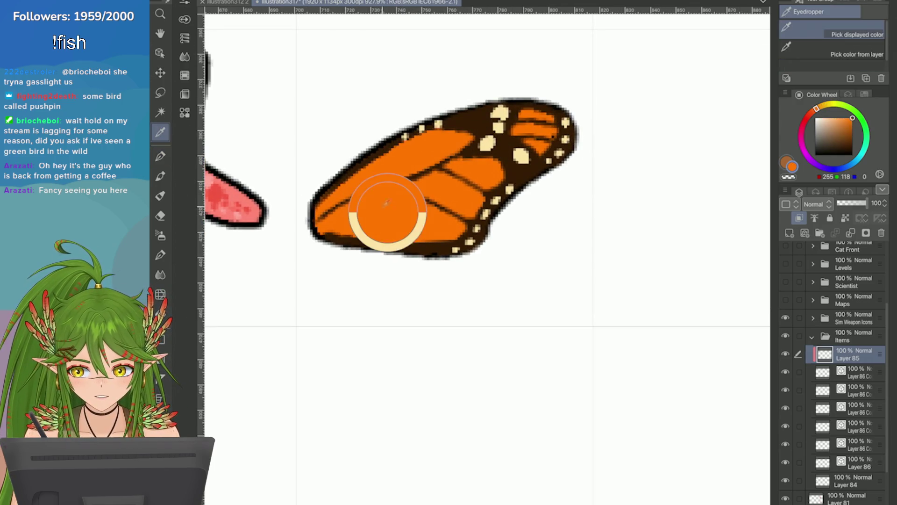
Try a yellow-orange highlight on the lower wing cell, then undo it
{"action": "left_click_drag", "start_coordinate": [817, 108], "coordinate": [823, 104]}
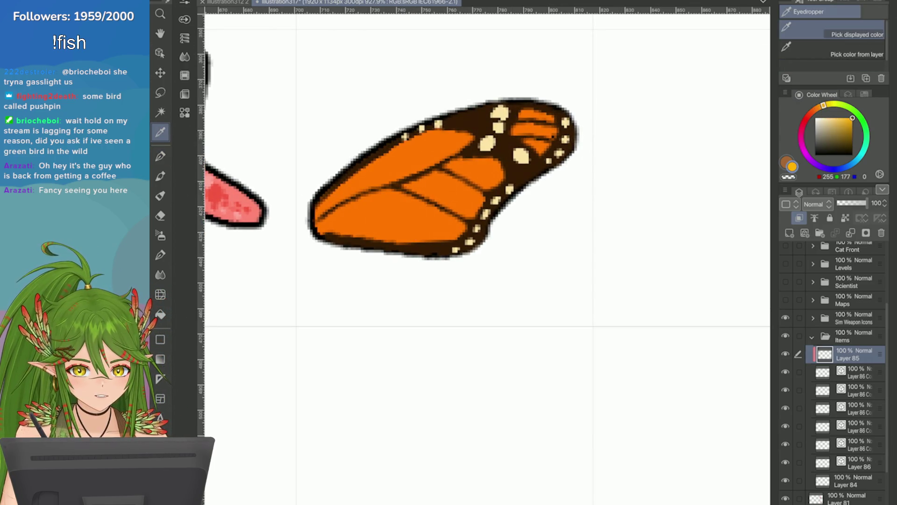
{"action": "key", "text": "p"}
{"action": "mouse_move", "coordinate": [460, 225]}
{"action": "left_mouse_down"}
{"action": "mouse_move", "coordinate": [425, 211]}
{"action": "mouse_move", "coordinate": [407, 219]}
{"action": "mouse_move", "coordinate": [411, 231]}
{"action": "mouse_move", "coordinate": [365, 232]}
{"action": "mouse_move", "coordinate": [434, 221]}
{"action": "left_mouse_up"}
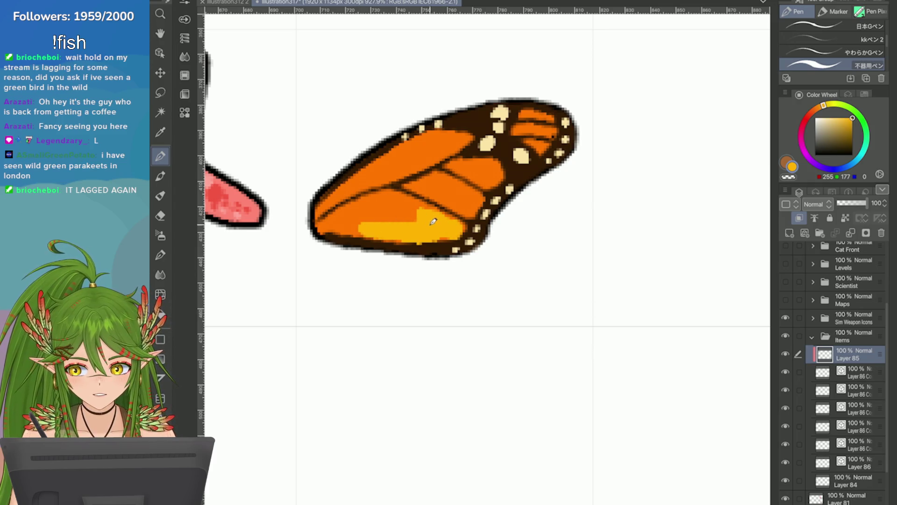
{"action": "key", "text": "ctrl+z"}
{"action": "key", "text": "ctrl+z"}
{"action": "key", "text": "ctrl+z"}
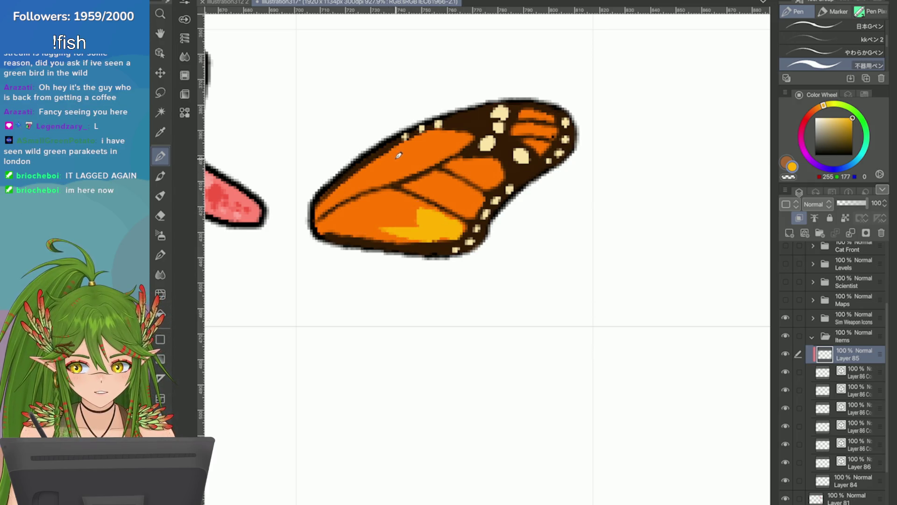
{"action": "key", "text": "ctrl+z"}
{"action": "key", "text": "ctrl+z"}
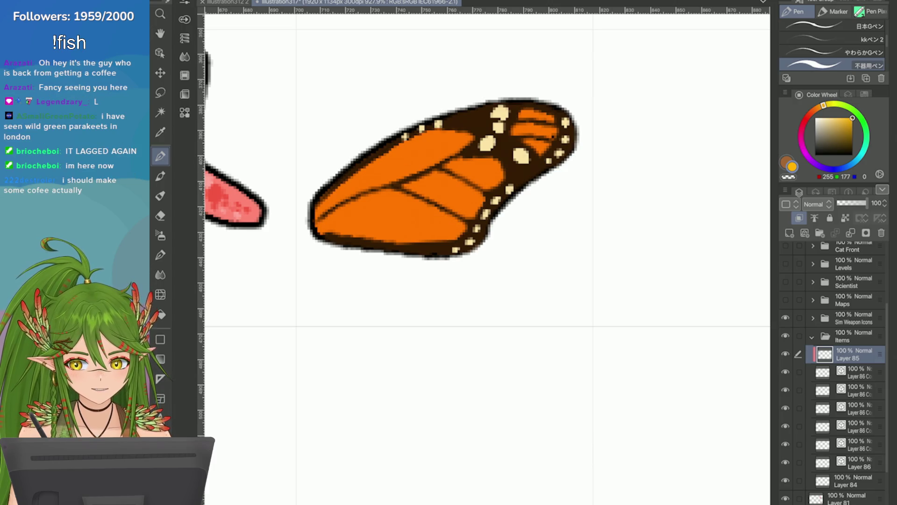
Brush lighter orange (255, 142, 0) shading into the lower, middle and upper cells and tip stripes
{"action": "left_click_drag", "start_coordinate": [824, 105], "coordinate": [819, 108]}
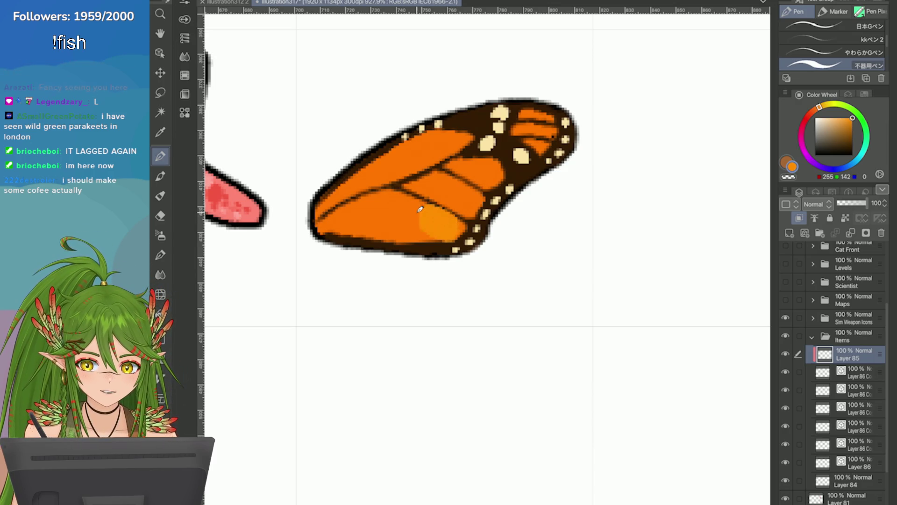
{"action": "mouse_move", "coordinate": [454, 225]}
{"action": "left_mouse_down"}
{"action": "mouse_move", "coordinate": [436, 208]}
{"action": "mouse_move", "coordinate": [387, 212]}
{"action": "mouse_move", "coordinate": [430, 222]}
{"action": "mouse_move", "coordinate": [395, 224]}
{"action": "mouse_move", "coordinate": [415, 210]}
{"action": "mouse_move", "coordinate": [394, 200]}
{"action": "mouse_move", "coordinate": [430, 187]}
{"action": "mouse_move", "coordinate": [420, 181]}
{"action": "left_mouse_up"}
{"action": "key", "text": "ctrl+plus"}
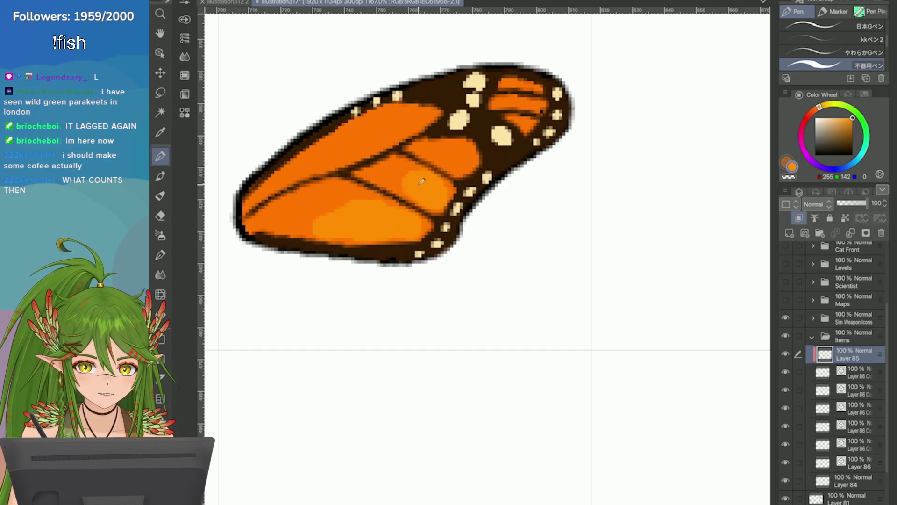
{"action": "mouse_move", "coordinate": [459, 145]}
{"action": "left_mouse_down"}
{"action": "mouse_move", "coordinate": [467, 149]}
{"action": "mouse_move", "coordinate": [461, 156]}
{"action": "left_mouse_up"}
{"action": "mouse_move", "coordinate": [423, 117]}
{"action": "left_mouse_down"}
{"action": "mouse_move", "coordinate": [367, 121]}
{"action": "mouse_move", "coordinate": [432, 117]}
{"action": "mouse_move", "coordinate": [418, 112]}
{"action": "mouse_move", "coordinate": [430, 119]}
{"action": "mouse_move", "coordinate": [372, 140]}
{"action": "left_mouse_up"}
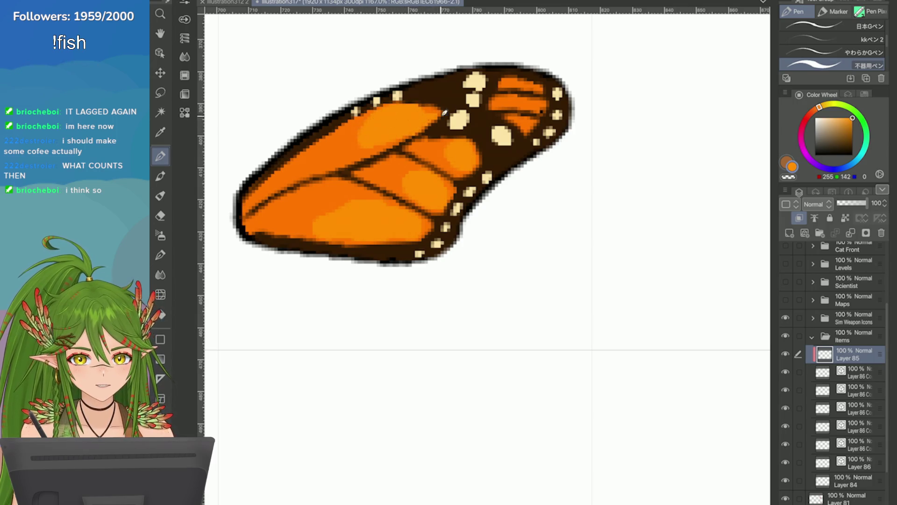
{"action": "left_click_drag", "start_coordinate": [545, 95], "coordinate": [526, 115]}
{"action": "left_click_drag", "start_coordinate": [519, 84], "coordinate": [542, 89]}
{"action": "left_click_drag", "start_coordinate": [521, 120], "coordinate": [535, 128]}
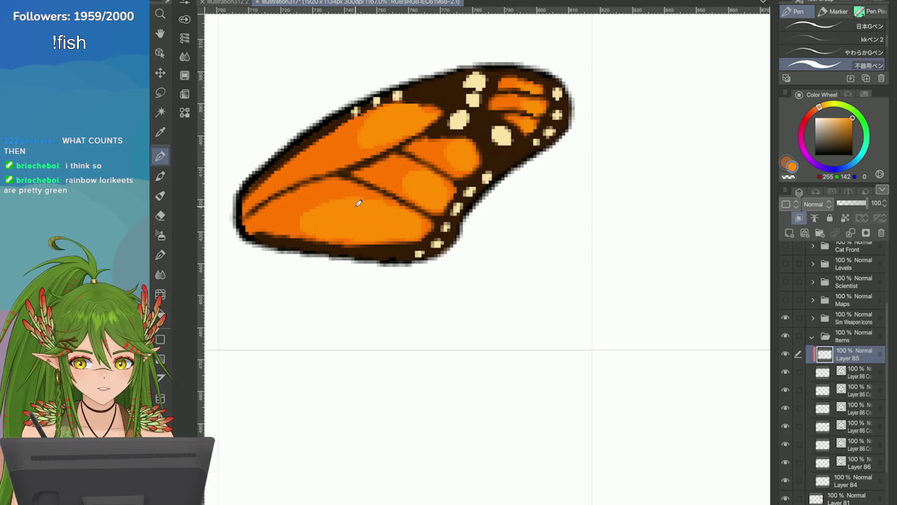
{"action": "mouse_move", "coordinate": [340, 202]}
{"action": "left_mouse_down"}
{"action": "mouse_move", "coordinate": [294, 218]}
{"action": "mouse_move", "coordinate": [321, 225]}
{"action": "mouse_move", "coordinate": [275, 215]}
{"action": "mouse_move", "coordinate": [389, 208]}
{"action": "mouse_move", "coordinate": [356, 193]}
{"action": "mouse_move", "coordinate": [374, 164]}
{"action": "mouse_move", "coordinate": [410, 211]}
{"action": "mouse_move", "coordinate": [370, 172]}
{"action": "mouse_move", "coordinate": [402, 169]}
{"action": "mouse_move", "coordinate": [344, 127]}
{"action": "mouse_move", "coordinate": [453, 153]}
{"action": "mouse_move", "coordinate": [377, 133]}
{"action": "mouse_move", "coordinate": [398, 114]}
{"action": "mouse_move", "coordinate": [390, 133]}
{"action": "mouse_move", "coordinate": [374, 130]}
{"action": "mouse_move", "coordinate": [402, 159]}
{"action": "left_mouse_up"}
{"action": "left_click_drag", "start_coordinate": [376, 117], "coordinate": [322, 124]}
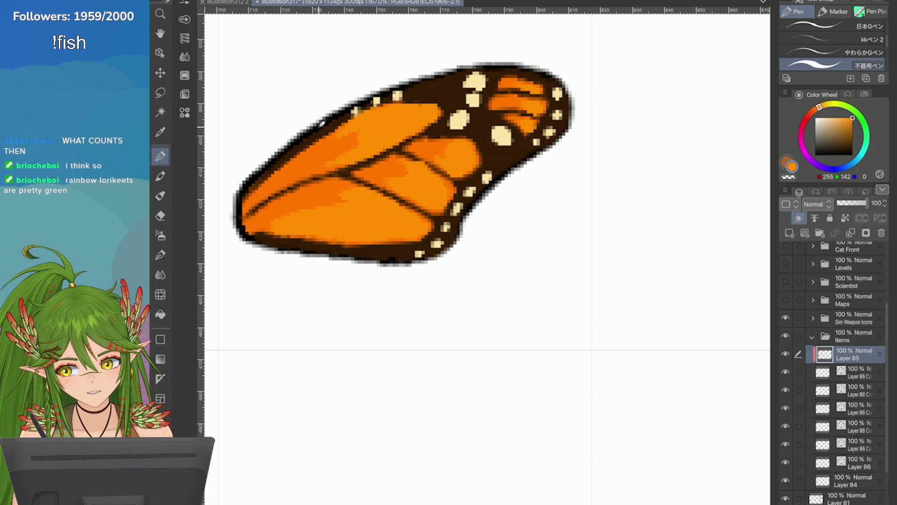
Save the illustration
{"action": "scroll", "coordinate": [593, 209], "scroll_direction": "down", "scroll_amount": 5}
{"action": "scroll", "coordinate": [487, 257], "scroll_direction": "down", "scroll_amount": 5}
{"action": "scroll", "coordinate": [488, 257], "scroll_direction": "up", "scroll_amount": 3}
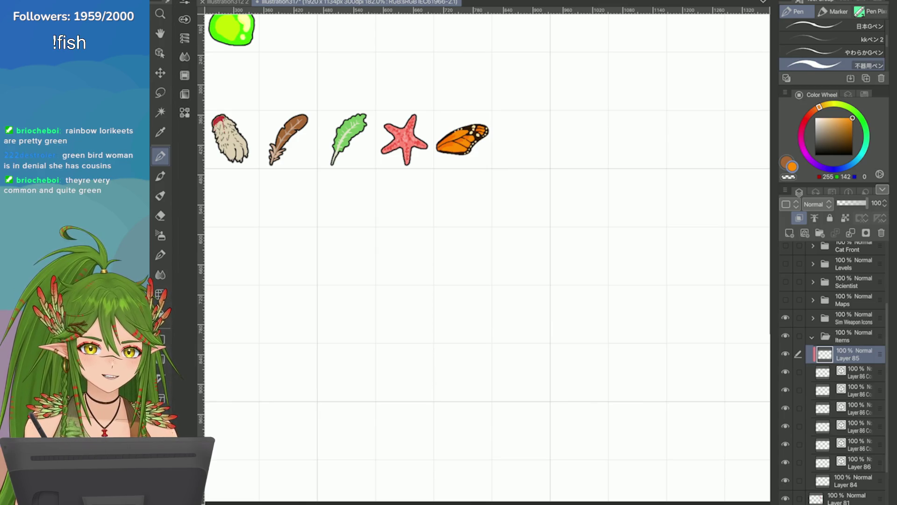
{"action": "key", "text": "ctrl+s"}
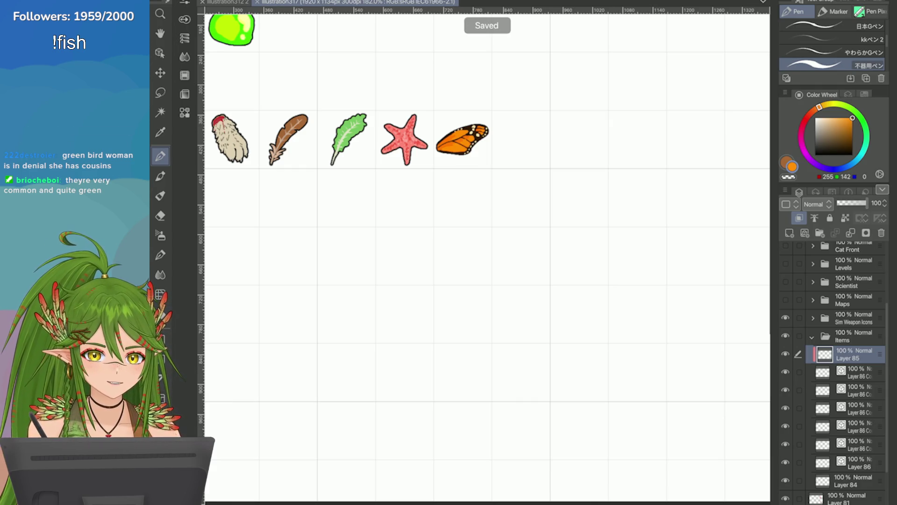
{"action": "scroll", "coordinate": [463, 141], "scroll_direction": "up", "scroll_amount": 3}
{"action": "scroll", "coordinate": [463, 141], "scroll_direction": "down", "scroll_amount": 4}
{"action": "scroll", "coordinate": [374, 187], "scroll_direction": "up", "scroll_amount": 3}
{"action": "scroll", "coordinate": [486, 257], "scroll_direction": "down", "scroll_amount": 4}
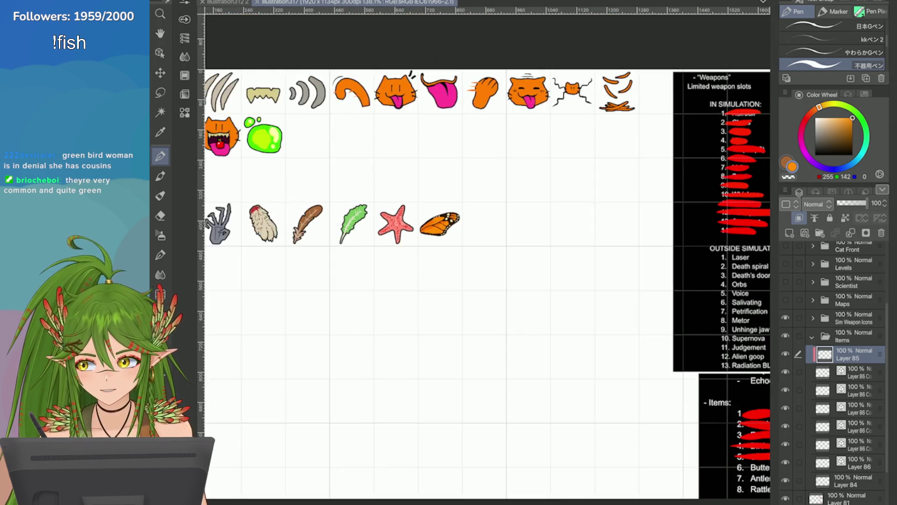
{"action": "scroll", "coordinate": [486, 257], "scroll_direction": "up", "scroll_amount": 3}
Strike through 'Butterfly wings' in red on Layer 81's items list, save, then select Layer 85
{"action": "left_click_drag", "start_coordinate": [486, 257], "coordinate": [276, 107]}
{"action": "scroll", "coordinate": [837, 374], "scroll_direction": "down", "scroll_amount": 1}
{"action": "left_click", "coordinate": [846, 453]}
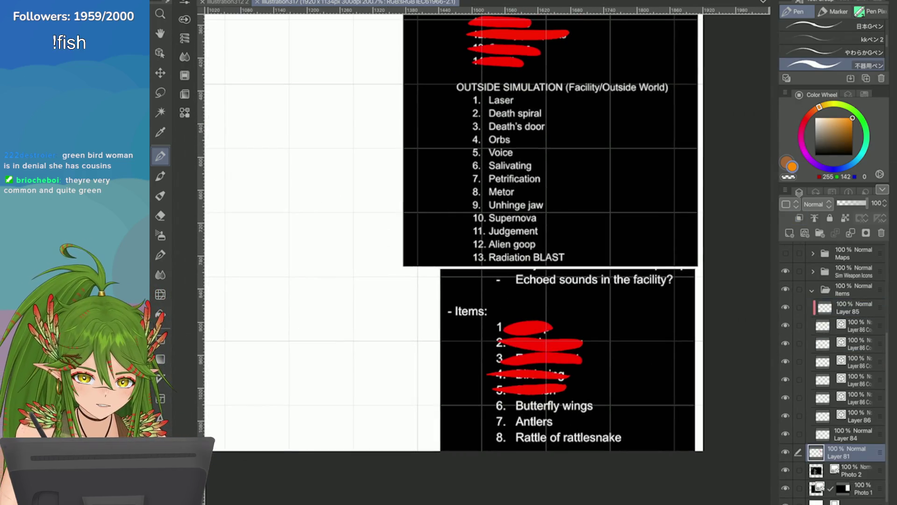
{"action": "left_click", "coordinate": [808, 115]}
{"action": "left_click_drag", "start_coordinate": [595, 405], "coordinate": [491, 403]}
{"action": "scroll", "coordinate": [738, 262], "scroll_direction": "down", "scroll_amount": 5}
{"action": "scroll", "coordinate": [612, 206], "scroll_direction": "up", "scroll_amount": 4}
{"action": "key", "text": "ctrl+s"}
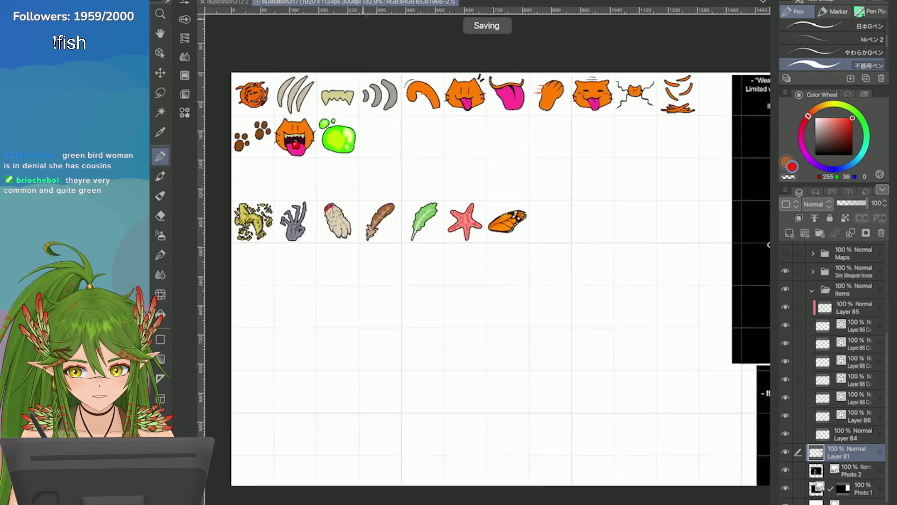
{"action": "scroll", "coordinate": [629, 230], "scroll_direction": "up", "scroll_amount": 5}
{"action": "left_click", "coordinate": [846, 308]}
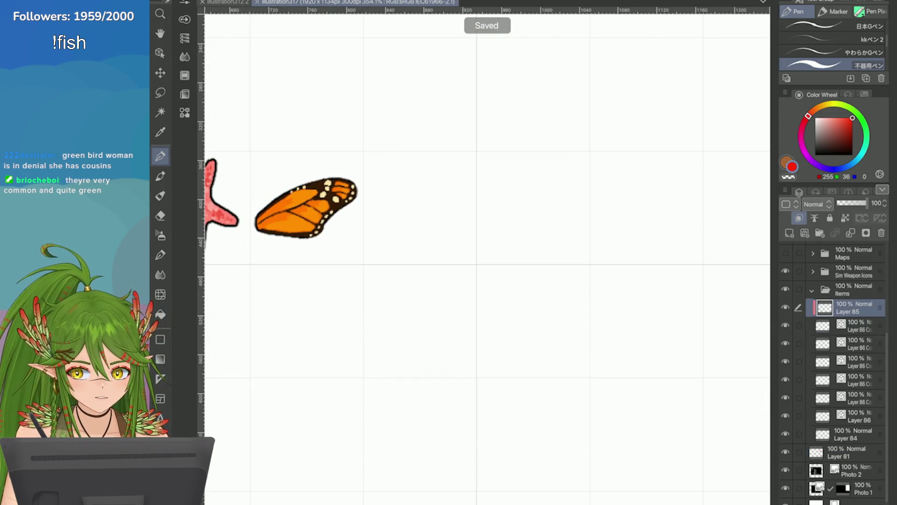
Merge Layer 85 down, then duplicate the layer below and move the copy above Layer 86 Copy 5
{"action": "key", "text": "ctrl+e"}
{"action": "left_click", "coordinate": [785, 191]}
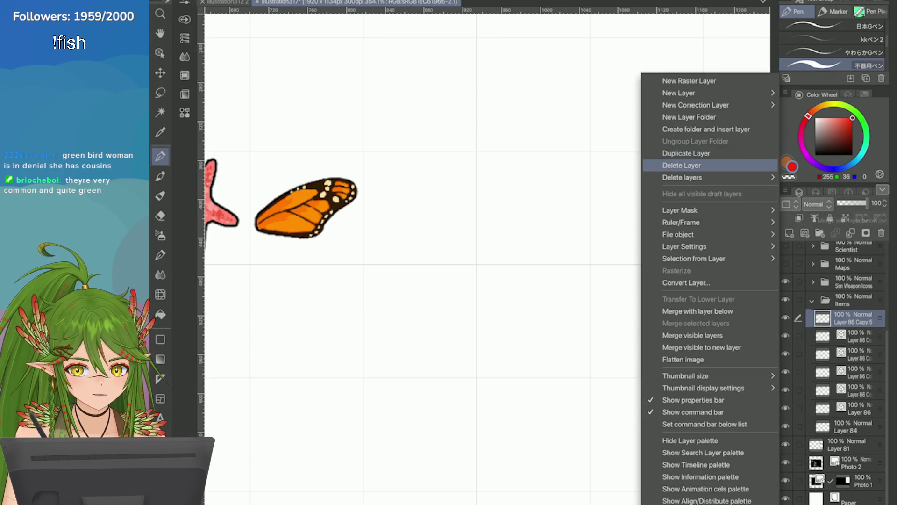
{"action": "left_click", "coordinate": [846, 335]}
{"action": "left_click", "coordinate": [785, 191]}
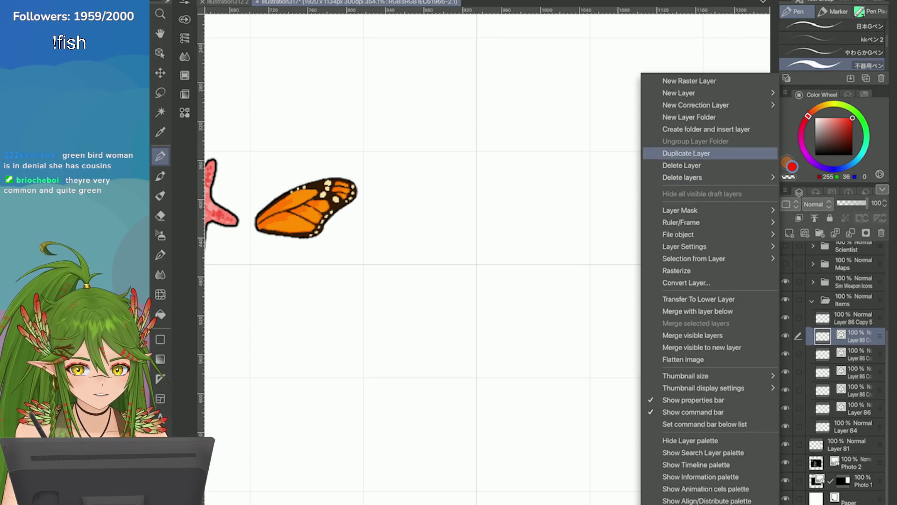
{"action": "left_click", "coordinate": [686, 153]}
{"action": "left_click_drag", "start_coordinate": [822, 336], "coordinate": [823, 314]}
{"action": "scroll", "coordinate": [678, 245], "scroll_direction": "down", "scroll_amount": 5}
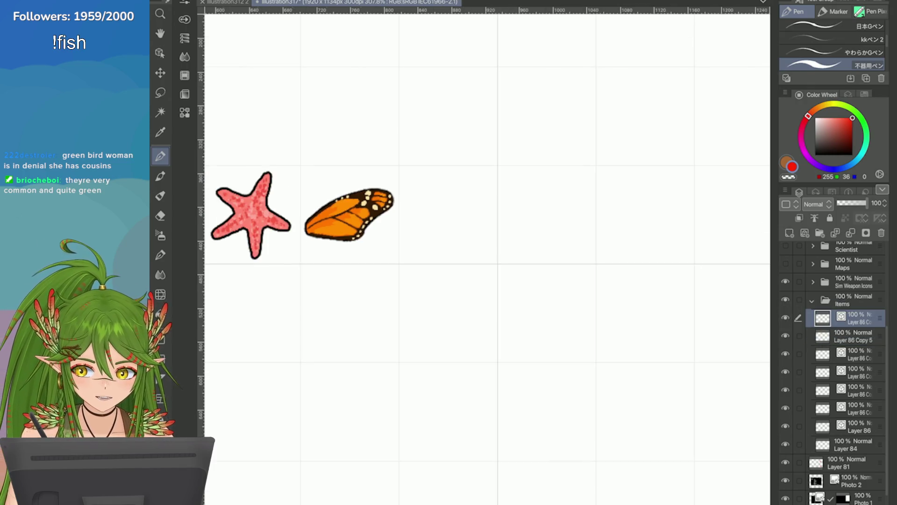
{"action": "scroll", "coordinate": [590, 244], "scroll_direction": "up", "scroll_amount": 5}
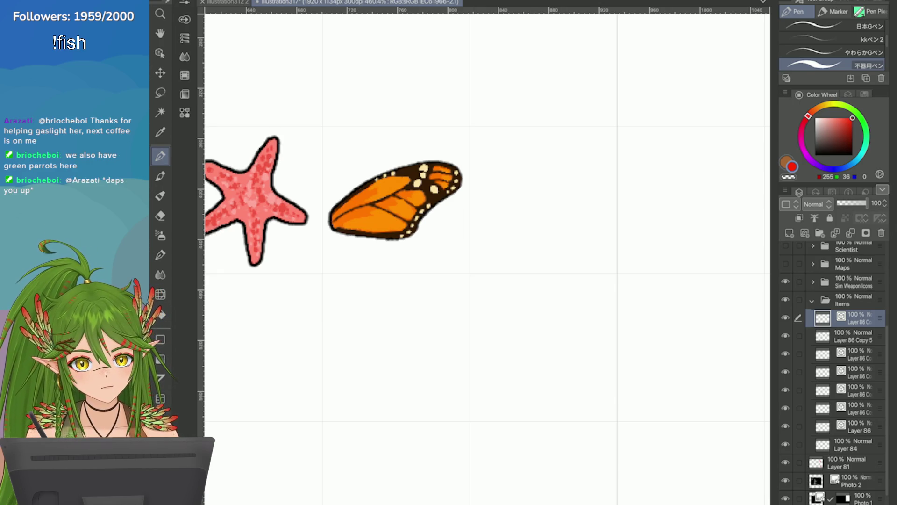
Set the drawing colour to orange (255, 157, 0) on the Color Wheel
{"action": "scroll", "coordinate": [486, 257], "scroll_direction": "up", "scroll_amount": 2}
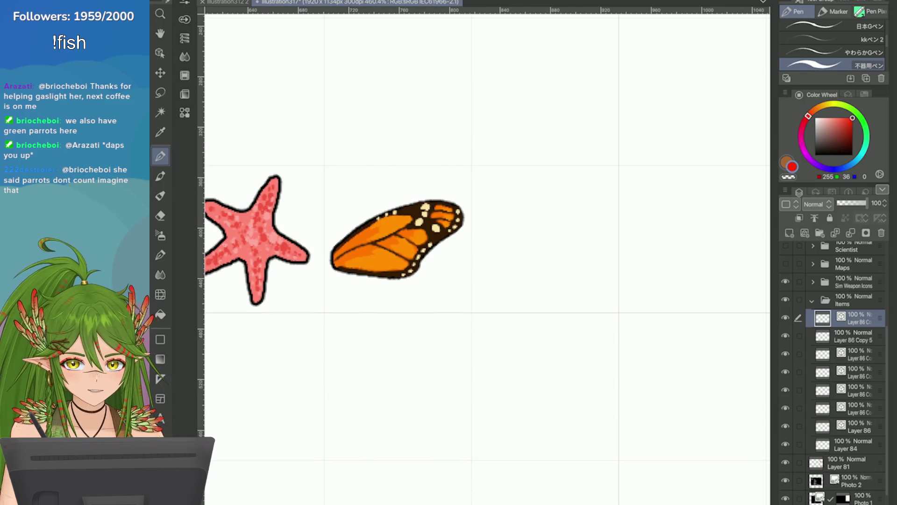
{"action": "scroll", "coordinate": [638, 352], "scroll_direction": "up", "scroll_amount": 3}
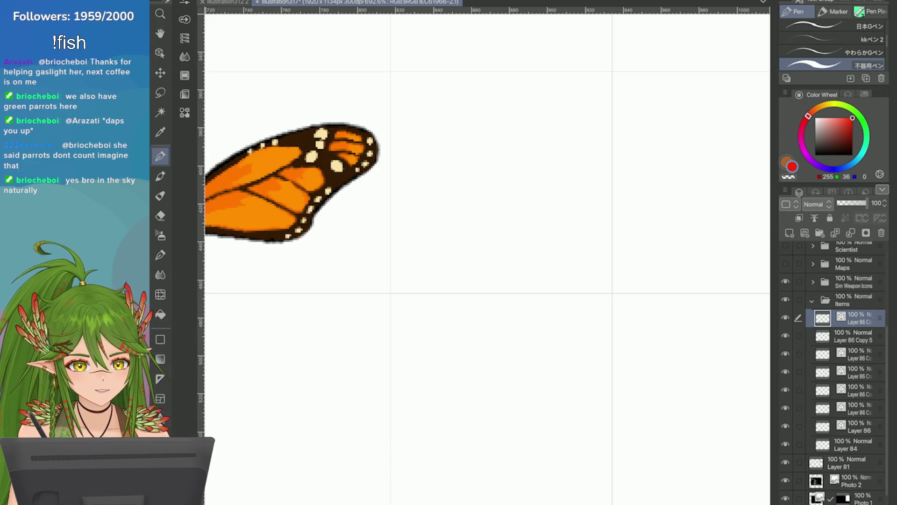
{"action": "left_click", "coordinate": [854, 110]}
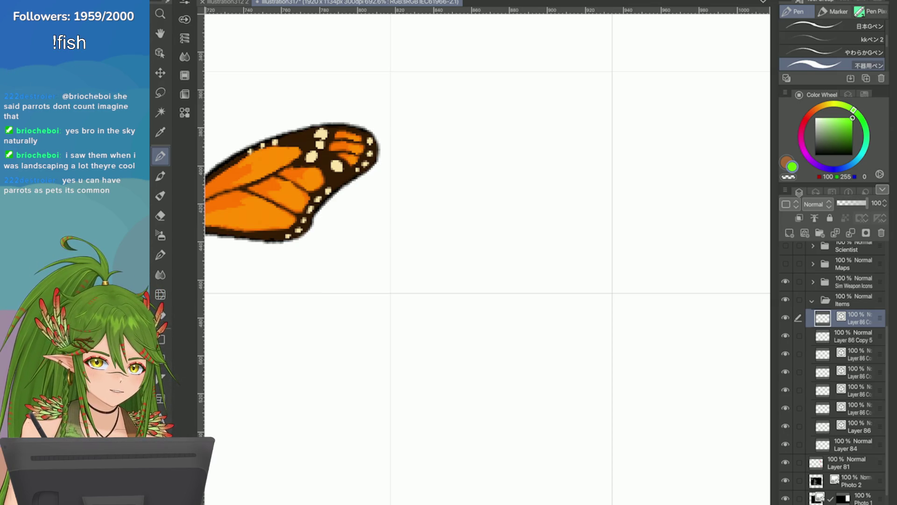
{"action": "left_click", "coordinate": [810, 114]}
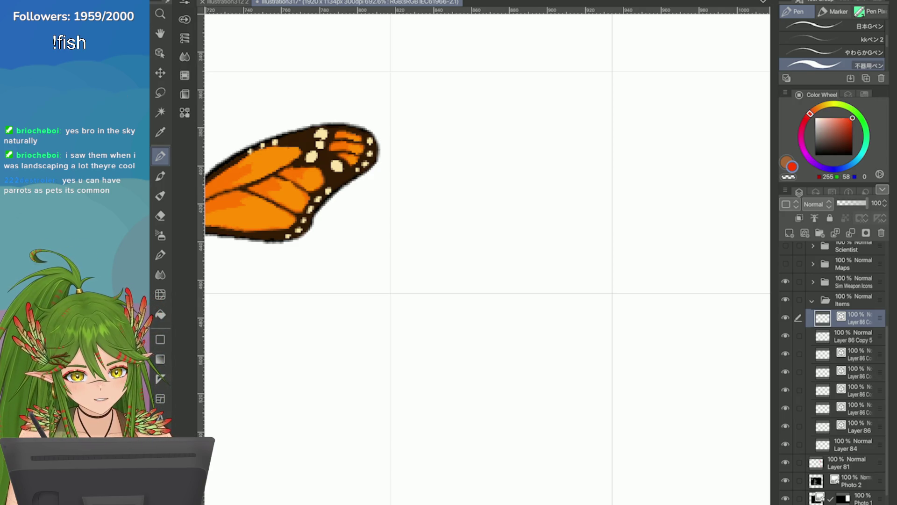
{"action": "left_click", "coordinate": [821, 107]}
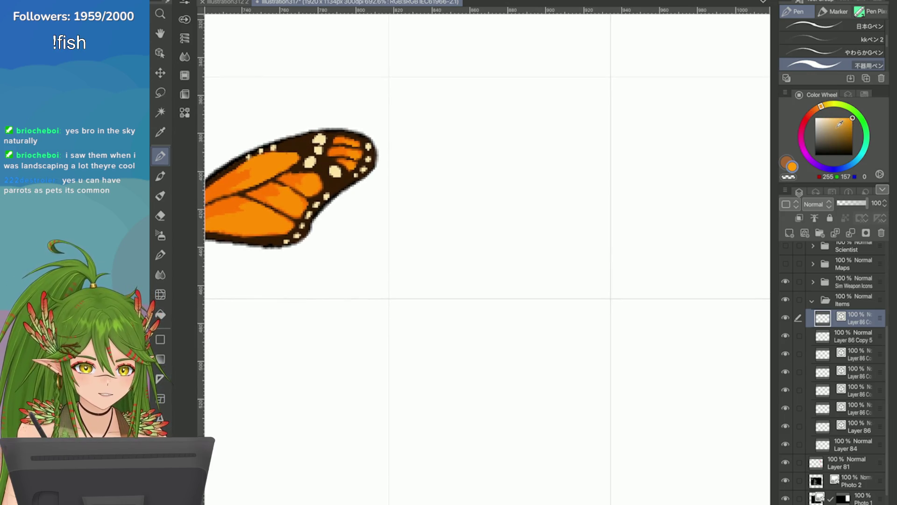
Choose a light tan brown on the Color Wheel and test a stroke
{"action": "left_click_drag", "start_coordinate": [844, 135], "coordinate": [846, 136]}
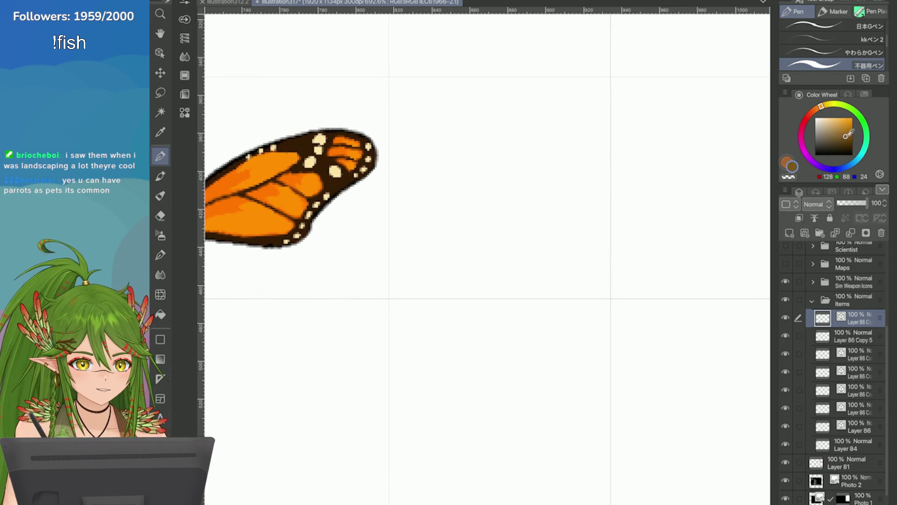
{"action": "left_click", "coordinate": [836, 130]}
{"action": "mouse_move", "coordinate": [448, 220]}
{"action": "left_mouse_down"}
{"action": "mouse_move", "coordinate": [463, 271]}
{"action": "mouse_move", "coordinate": [449, 274]}
{"action": "left_mouse_up"}
{"action": "key", "text": "ctrl+z"}
Draw the tan antler's base, tall stem and left branches, undoing stray strokes
{"action": "key", "text": "ctrl+z"}
{"action": "key", "text": "ctrl+z"}
{"action": "mouse_move", "coordinate": [463, 234]}
{"action": "left_mouse_down"}
{"action": "mouse_move", "coordinate": [476, 281]}
{"action": "mouse_move", "coordinate": [491, 283]}
{"action": "mouse_move", "coordinate": [527, 237]}
{"action": "left_mouse_up"}
{"action": "mouse_move", "coordinate": [492, 269]}
{"action": "left_mouse_down"}
{"action": "mouse_move", "coordinate": [462, 140]}
{"action": "mouse_move", "coordinate": [484, 106]}
{"action": "mouse_move", "coordinate": [471, 187]}
{"action": "mouse_move", "coordinate": [408, 133]}
{"action": "left_mouse_up"}
{"action": "key", "text": "ctrl+z"}
{"action": "mouse_move", "coordinate": [468, 248]}
{"action": "left_mouse_down"}
{"action": "mouse_move", "coordinate": [457, 203]}
{"action": "mouse_move", "coordinate": [401, 173]}
{"action": "left_mouse_up"}
{"action": "left_click_drag", "start_coordinate": [449, 201], "coordinate": [427, 154]}
{"action": "mouse_move", "coordinate": [452, 229]}
{"action": "left_mouse_down"}
{"action": "mouse_move", "coordinate": [444, 214]}
{"action": "mouse_move", "coordinate": [406, 218]}
{"action": "left_mouse_up"}
{"action": "key", "text": "ctrl+z"}
{"action": "left_click_drag", "start_coordinate": [467, 139], "coordinate": [490, 130]}
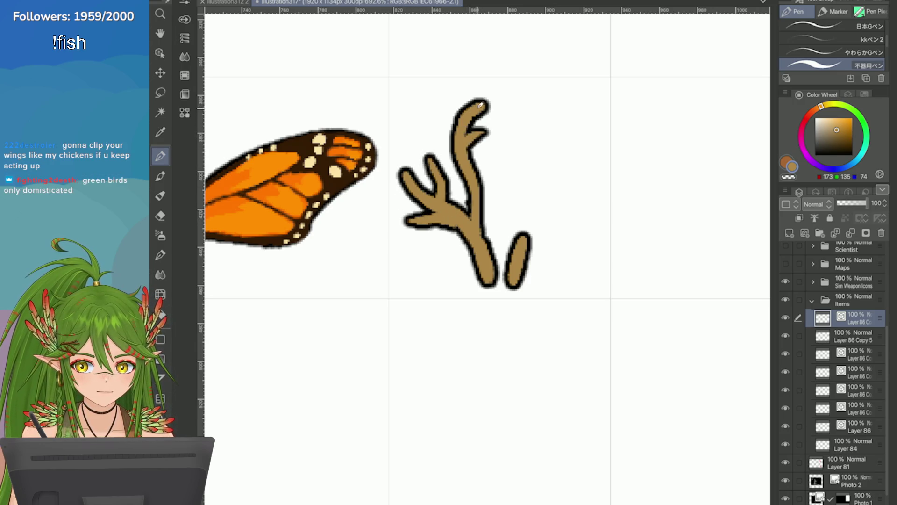
{"action": "key", "text": "ctrl+z"}
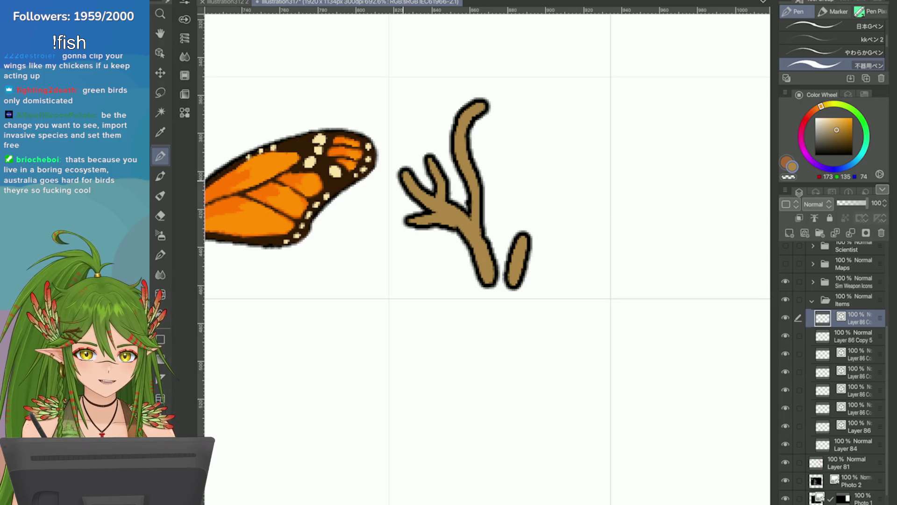
Redraw the antler's lower-left branch shorter and reshape the left twig
{"action": "key", "text": "ctrl+z"}
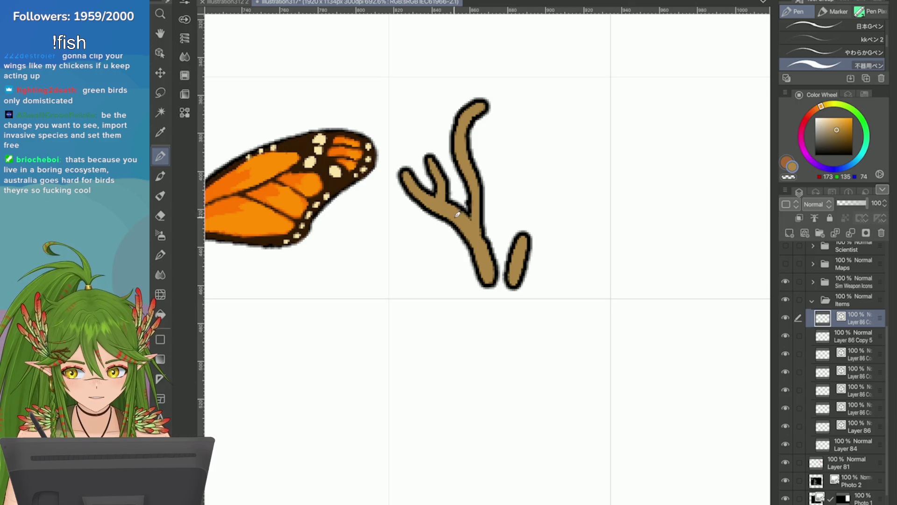
{"action": "left_click_drag", "start_coordinate": [461, 215], "coordinate": [430, 229]}
{"action": "left_click_drag", "start_coordinate": [411, 178], "coordinate": [405, 148]}
{"action": "key", "text": "ctrl+z"}
{"action": "left_click_drag", "start_coordinate": [403, 171], "coordinate": [391, 203]}
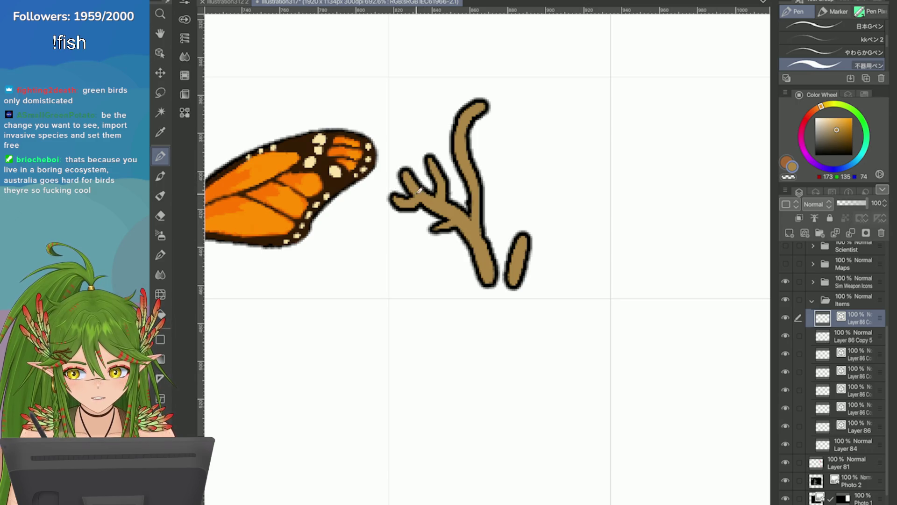
{"action": "left_click_drag", "start_coordinate": [400, 161], "coordinate": [406, 184]}
Add twigs on the upper left and right side, thickening the main branch
{"action": "mouse_move", "coordinate": [458, 155]}
{"action": "left_mouse_down"}
{"action": "mouse_move", "coordinate": [433, 119]}
{"action": "mouse_move", "coordinate": [451, 140]}
{"action": "left_mouse_up"}
{"action": "left_click_drag", "start_coordinate": [477, 187], "coordinate": [487, 153]}
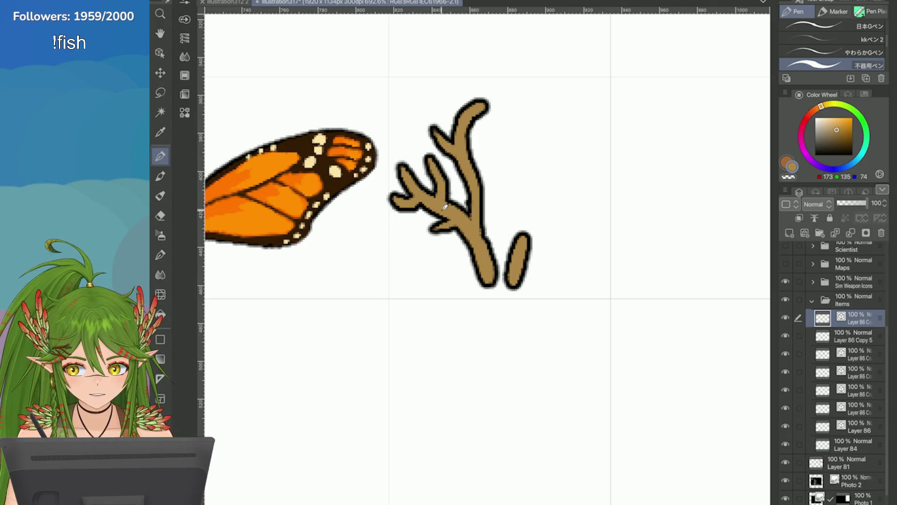
{"action": "left_click_drag", "start_coordinate": [434, 127], "coordinate": [458, 146]}
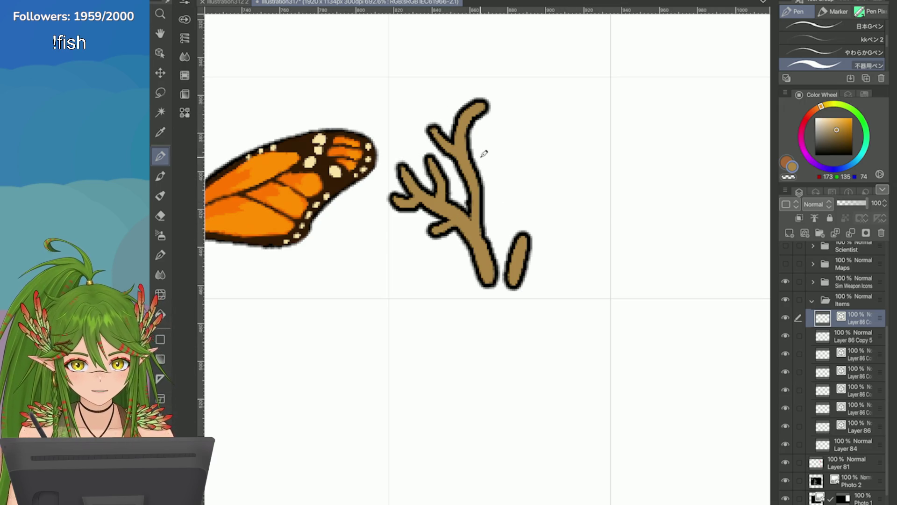
{"action": "left_click_drag", "start_coordinate": [476, 173], "coordinate": [487, 156]}
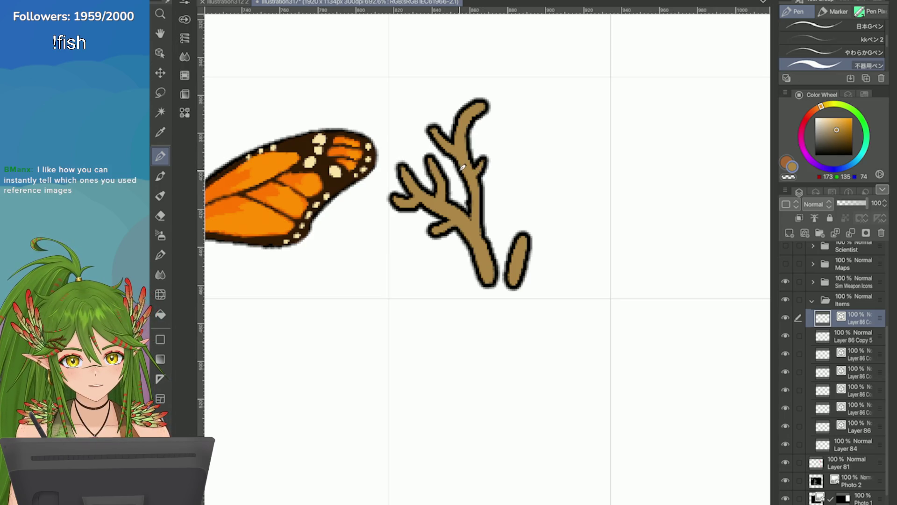
Zoom and pan around the sheet to inspect the starfish, top-row icons and antler
{"action": "scroll", "coordinate": [486, 187], "scroll_direction": "down", "scroll_amount": 3}
{"action": "scroll", "coordinate": [486, 187], "scroll_direction": "up", "scroll_amount": 3}
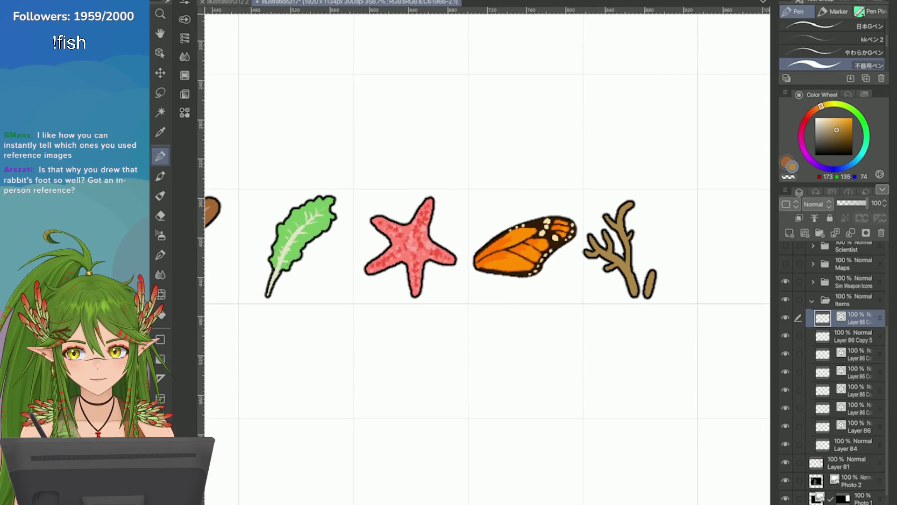
{"action": "scroll", "coordinate": [659, 278], "scroll_direction": "up", "scroll_amount": 2}
{"action": "scroll", "coordinate": [659, 279], "scroll_direction": "down", "scroll_amount": 8}
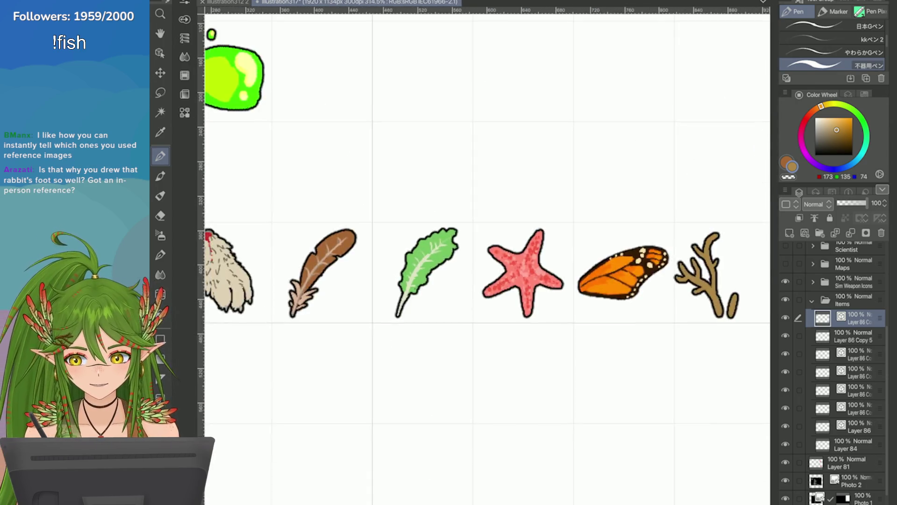
{"action": "scroll", "coordinate": [535, 362], "scroll_direction": "up", "scroll_amount": 6}
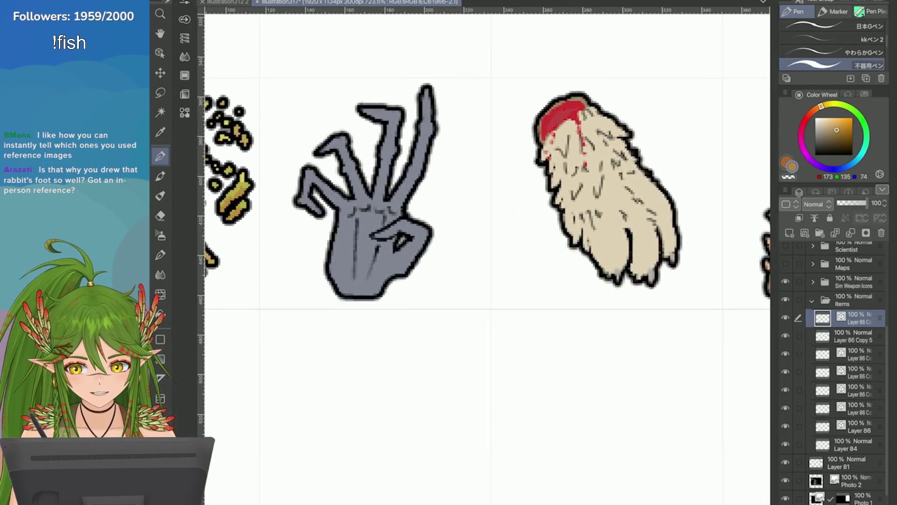
{"action": "scroll", "coordinate": [486, 210], "scroll_direction": "up", "scroll_amount": 1}
{"action": "scroll", "coordinate": [486, 211], "scroll_direction": "down", "scroll_amount": 5}
{"action": "scroll", "coordinate": [486, 210], "scroll_direction": "up", "scroll_amount": 4}
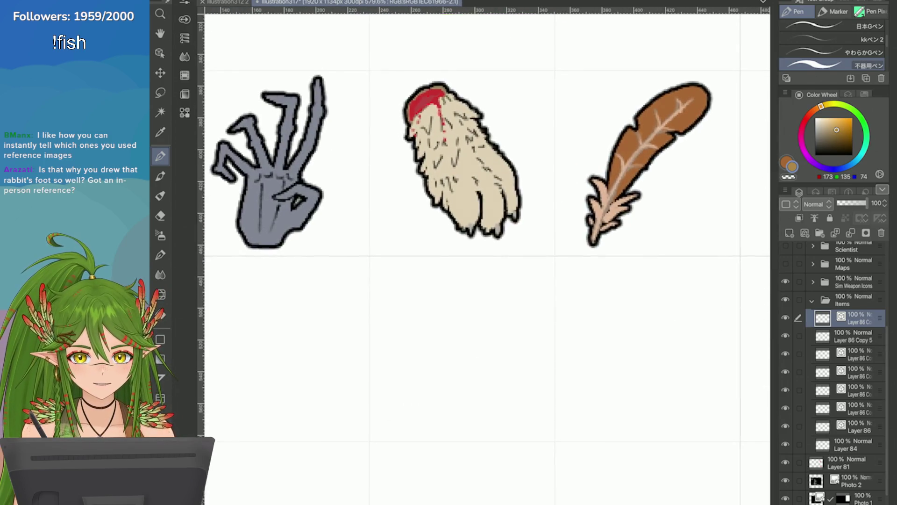
{"action": "scroll", "coordinate": [598, 323], "scroll_direction": "down", "scroll_amount": 2}
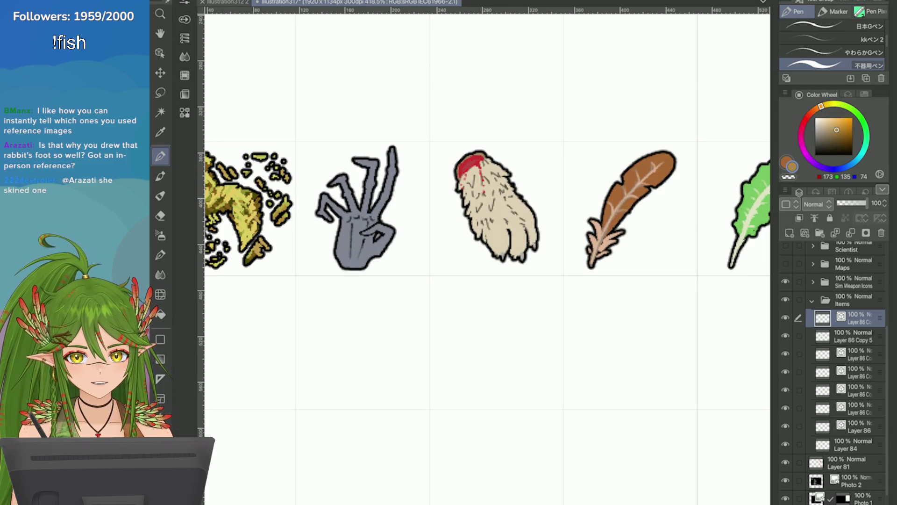
{"action": "scroll", "coordinate": [486, 262], "scroll_direction": "down", "scroll_amount": 1}
{"action": "left_click_drag", "start_coordinate": [486, 327], "coordinate": [336, 309]}
{"action": "scroll", "coordinate": [595, 288], "scroll_direction": "down", "scroll_amount": 3}
{"action": "scroll", "coordinate": [690, 284], "scroll_direction": "up", "scroll_amount": 2}
{"action": "scroll", "coordinate": [476, 245], "scroll_direction": "down", "scroll_amount": 3}
{"action": "scroll", "coordinate": [658, 258], "scroll_direction": "up", "scroll_amount": 10}
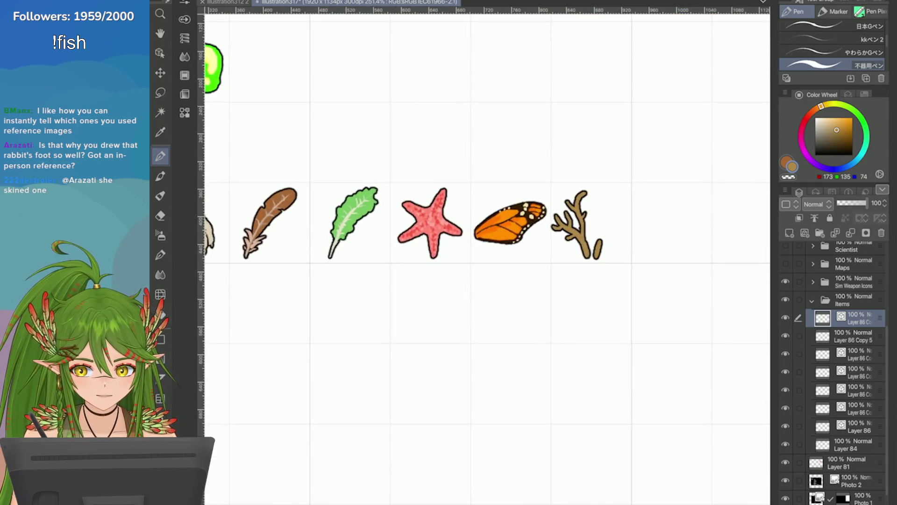
{"action": "scroll", "coordinate": [663, 292], "scroll_direction": "down", "scroll_amount": 4}
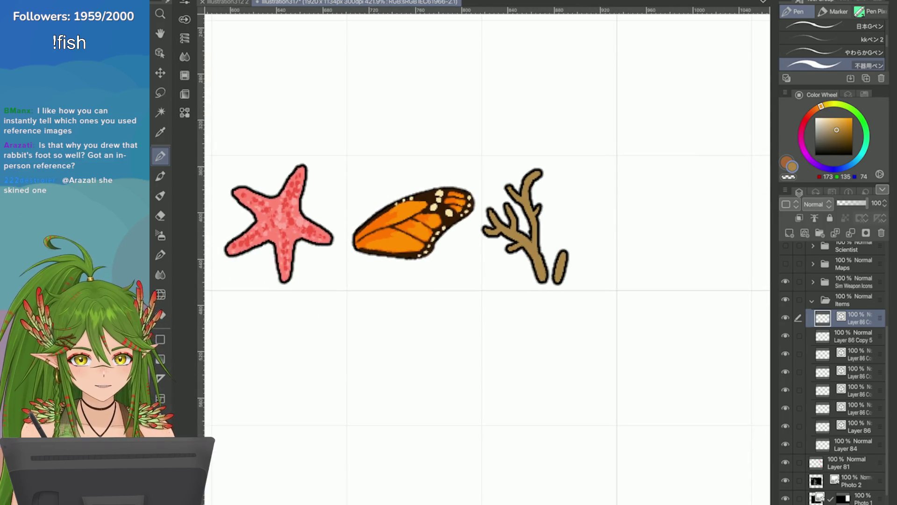
{"action": "scroll", "coordinate": [648, 308], "scroll_direction": "down", "scroll_amount": 5}
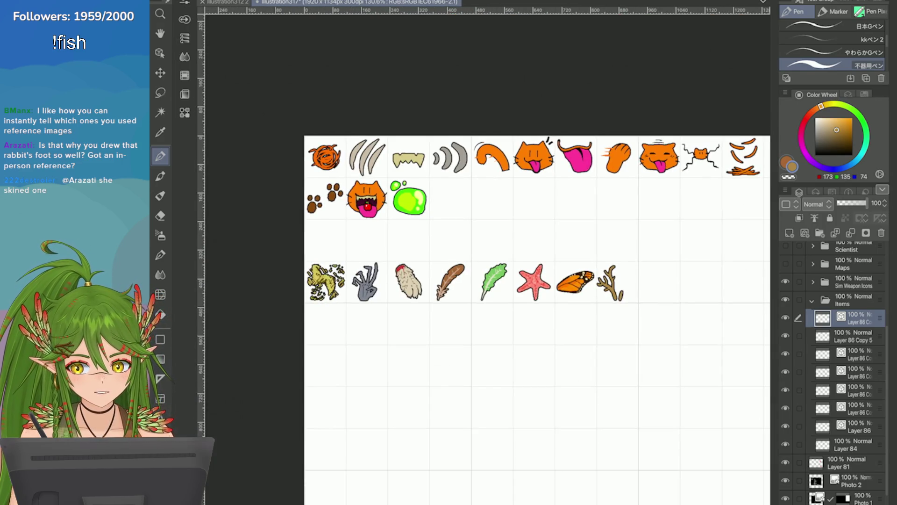
{"action": "scroll", "coordinate": [462, 408], "scroll_direction": "up", "scroll_amount": 1}
{"action": "scroll", "coordinate": [526, 299], "scroll_direction": "up", "scroll_amount": 5}
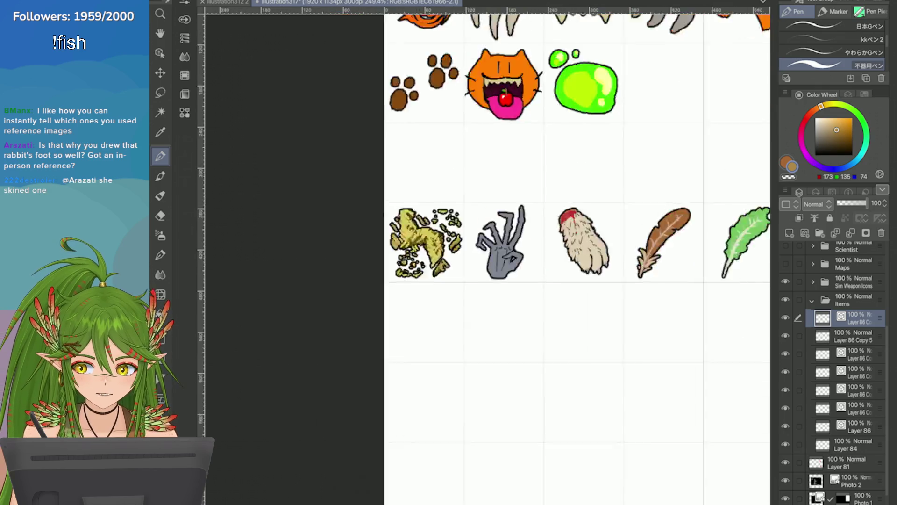
{"action": "scroll", "coordinate": [526, 299], "scroll_direction": "down", "scroll_amount": 3}
{"action": "scroll", "coordinate": [421, 250], "scroll_direction": "up", "scroll_amount": 3}
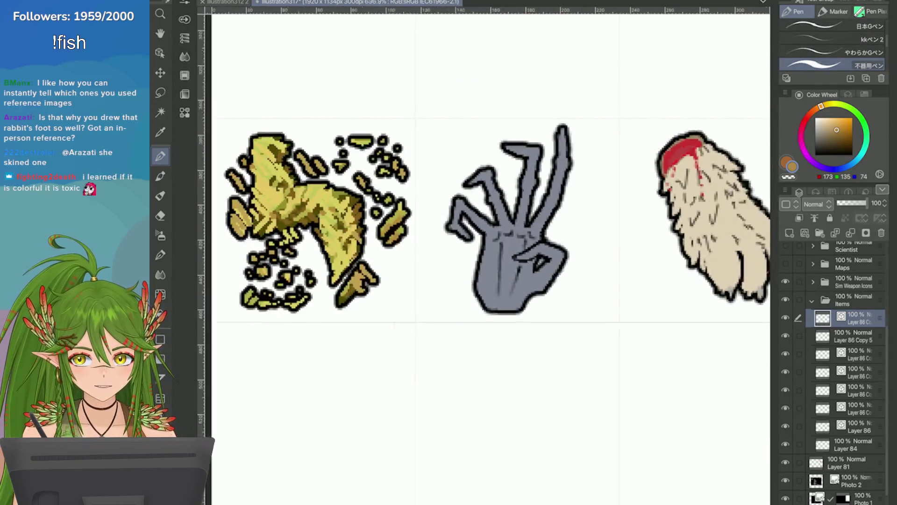
{"action": "scroll", "coordinate": [319, 372], "scroll_direction": "down", "scroll_amount": 5}
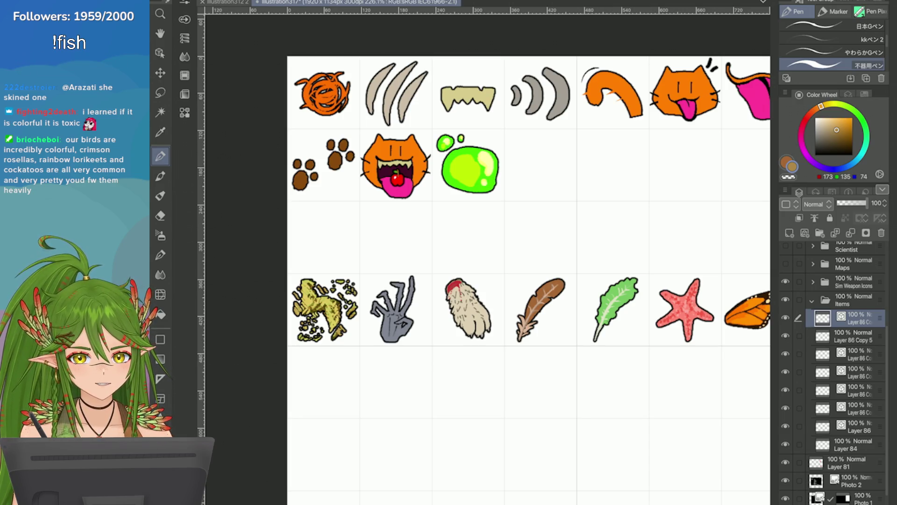
{"action": "scroll", "coordinate": [528, 280], "scroll_direction": "down", "scroll_amount": 3}
{"action": "scroll", "coordinate": [467, 220], "scroll_direction": "up", "scroll_amount": 4}
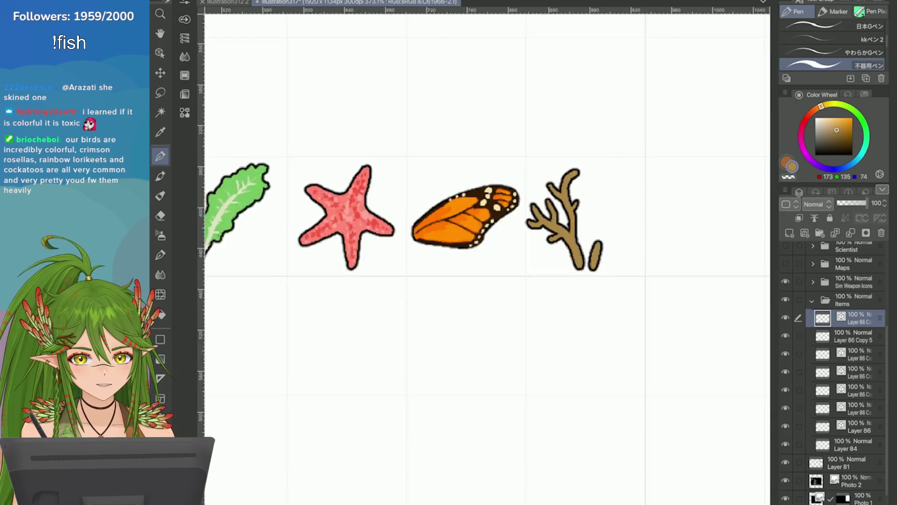
{"action": "scroll", "coordinate": [669, 382], "scroll_direction": "up", "scroll_amount": 2}
{"action": "scroll", "coordinate": [467, 234], "scroll_direction": "down", "scroll_amount": 2}
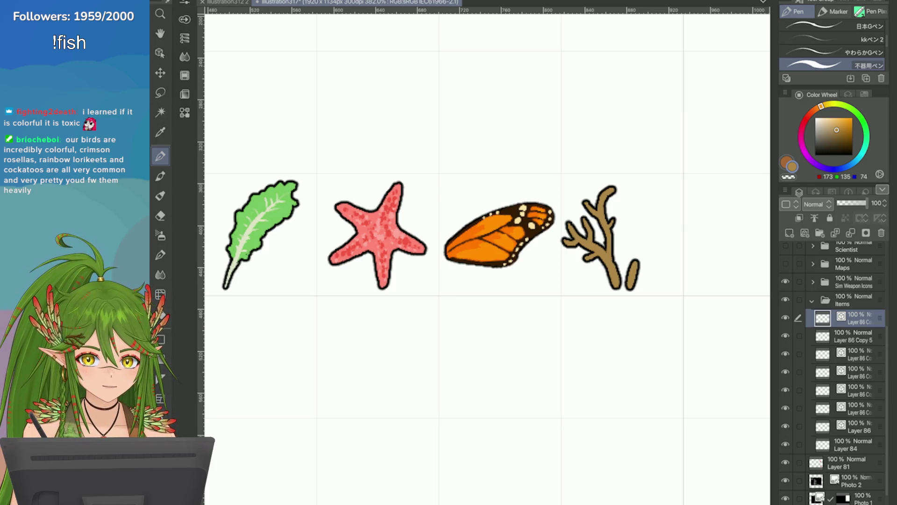
{"action": "scroll", "coordinate": [757, 257], "scroll_direction": "up", "scroll_amount": 4}
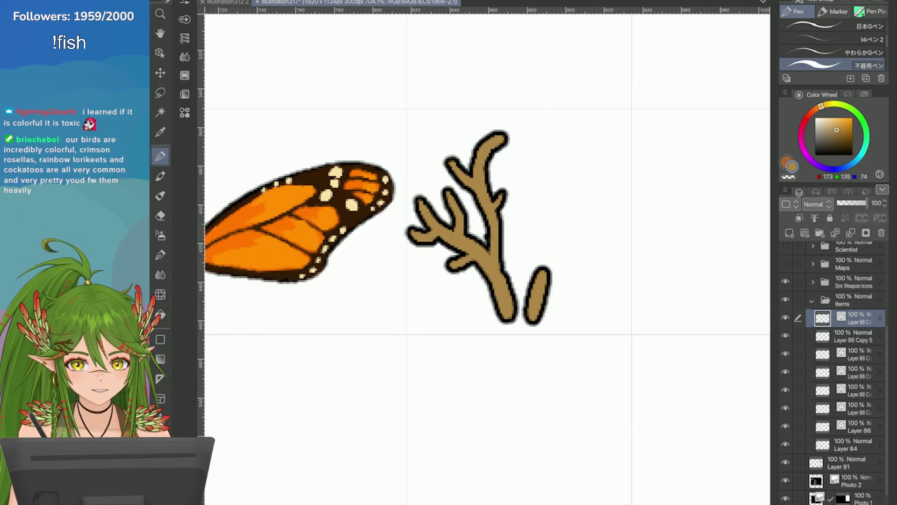
Grow the antler's right bump into a twig and redraw a thinner top branch
{"action": "left_click_drag", "start_coordinate": [499, 186], "coordinate": [509, 191]}
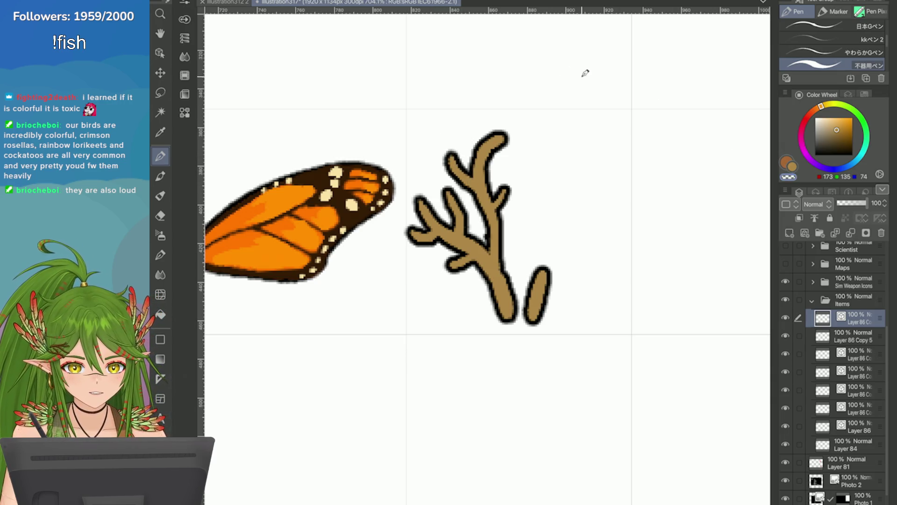
{"action": "key", "text": "ctrl+z"}
{"action": "key", "text": "ctrl+z"}
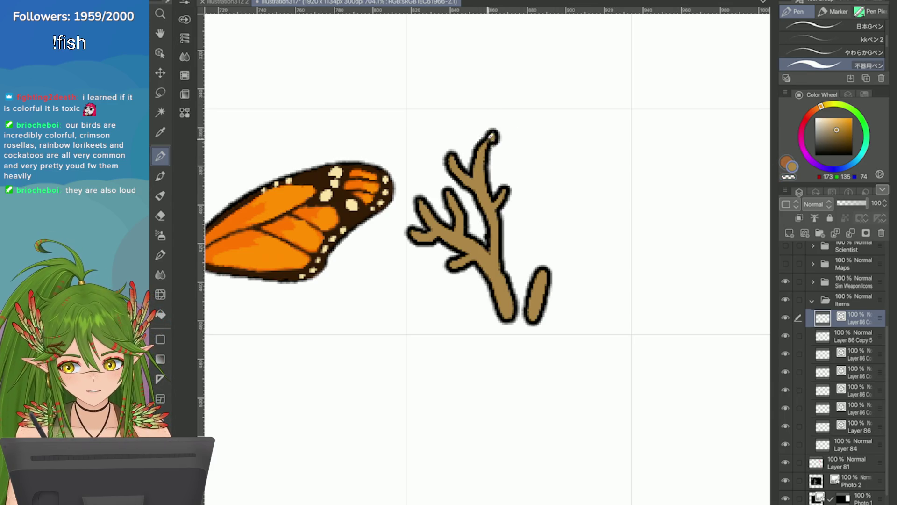
{"action": "left_click_drag", "start_coordinate": [494, 131], "coordinate": [483, 164]}
{"action": "key", "text": "ctrl+z"}
{"action": "left_click_drag", "start_coordinate": [488, 134], "coordinate": [485, 153]}
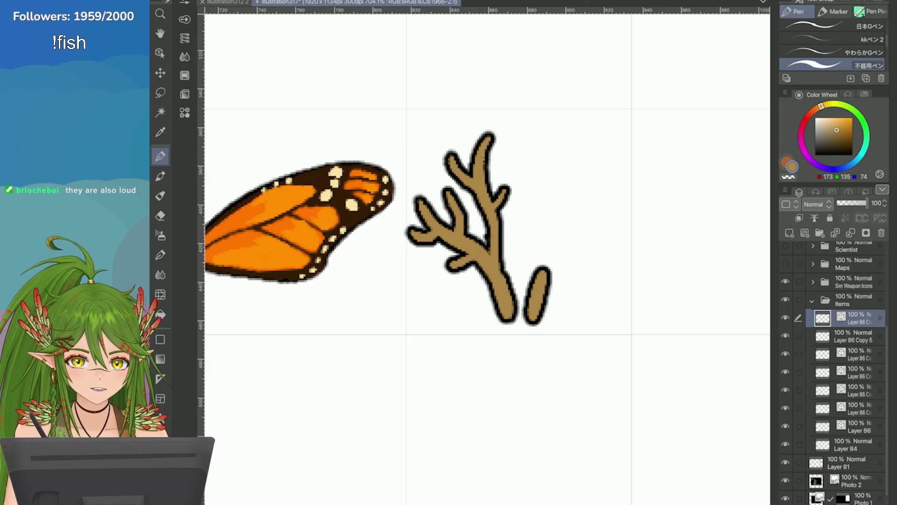
Redraw the antler trunk's bottom wider and rounder
{"action": "key", "text": "e"}
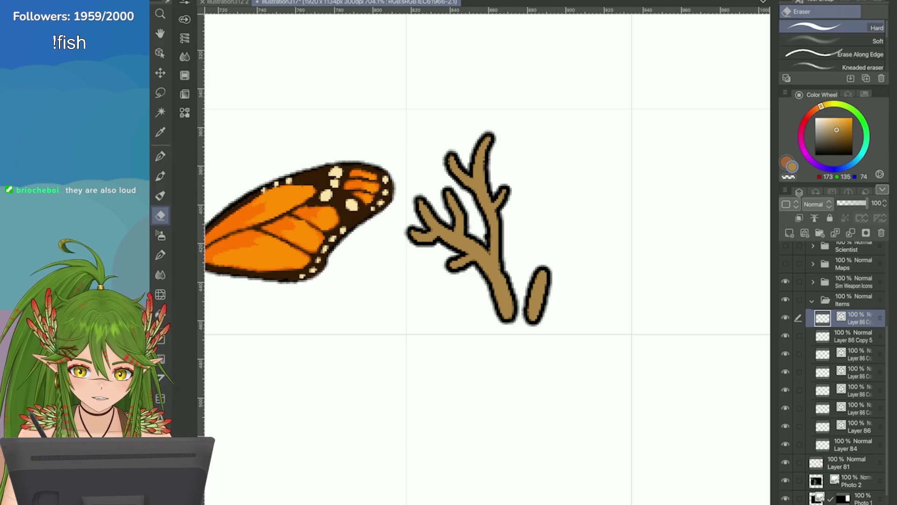
{"action": "key", "text": "p"}
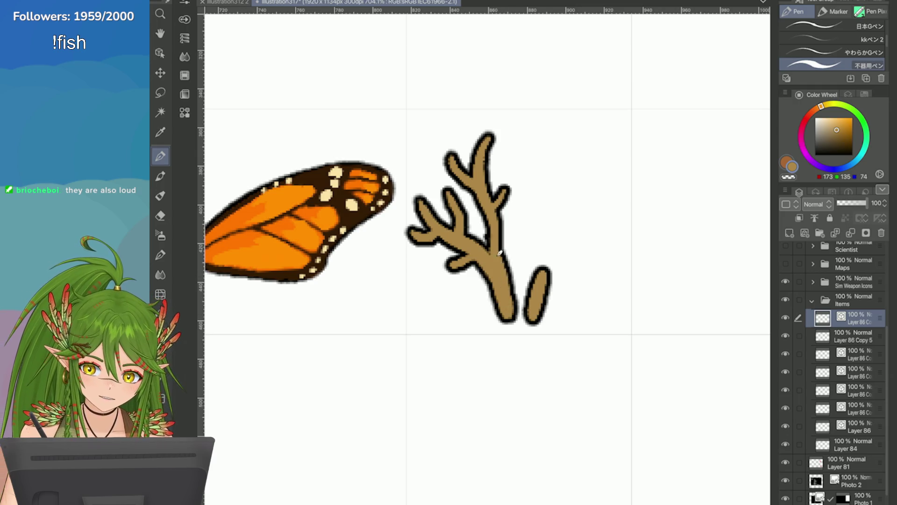
{"action": "mouse_move", "coordinate": [505, 273]}
{"action": "left_mouse_down"}
{"action": "mouse_move", "coordinate": [508, 327]}
{"action": "mouse_move", "coordinate": [512, 316]}
{"action": "mouse_move", "coordinate": [498, 322]}
{"action": "left_mouse_up"}
{"action": "key", "text": "ctrl+z"}
{"action": "mouse_move", "coordinate": [495, 257]}
{"action": "left_mouse_down"}
{"action": "mouse_move", "coordinate": [502, 329]}
{"action": "mouse_move", "coordinate": [491, 258]}
{"action": "left_mouse_up"}
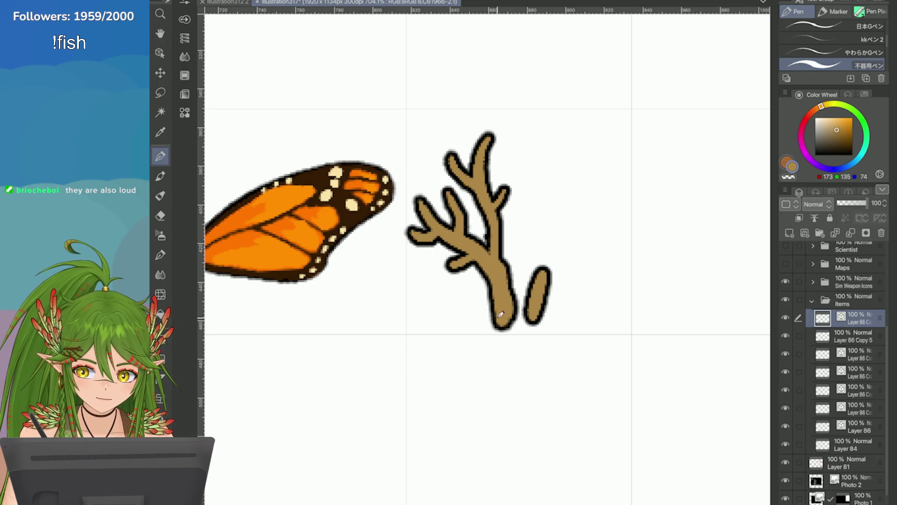
Erase the small oval beside the antler
{"action": "left_click", "coordinate": [540, 260]}
{"action": "left_click_drag", "start_coordinate": [546, 251], "coordinate": [512, 357]}
{"action": "key", "text": "ctrl+z"}
{"action": "key", "text": "ctrl+z"}
{"action": "key", "text": "ctrl+y"}
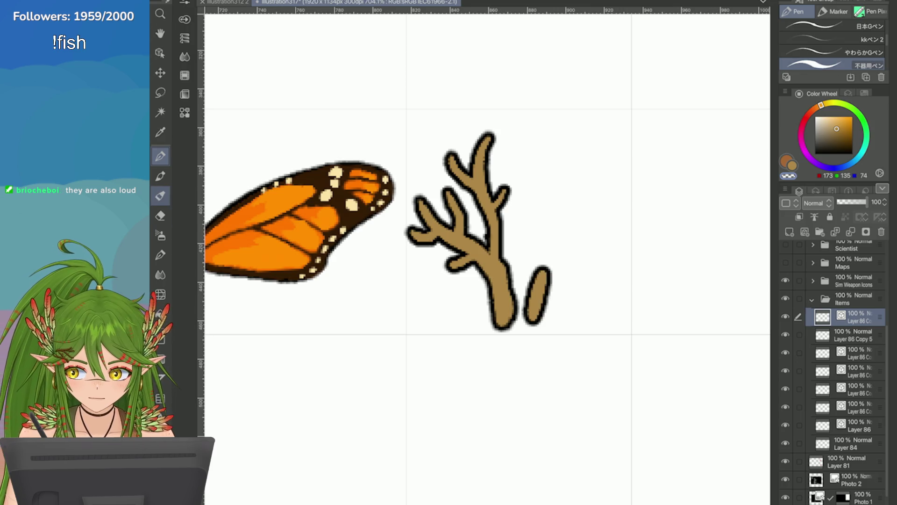
{"action": "key", "text": "e"}
{"action": "left_click_drag", "start_coordinate": [547, 280], "coordinate": [533, 355]}
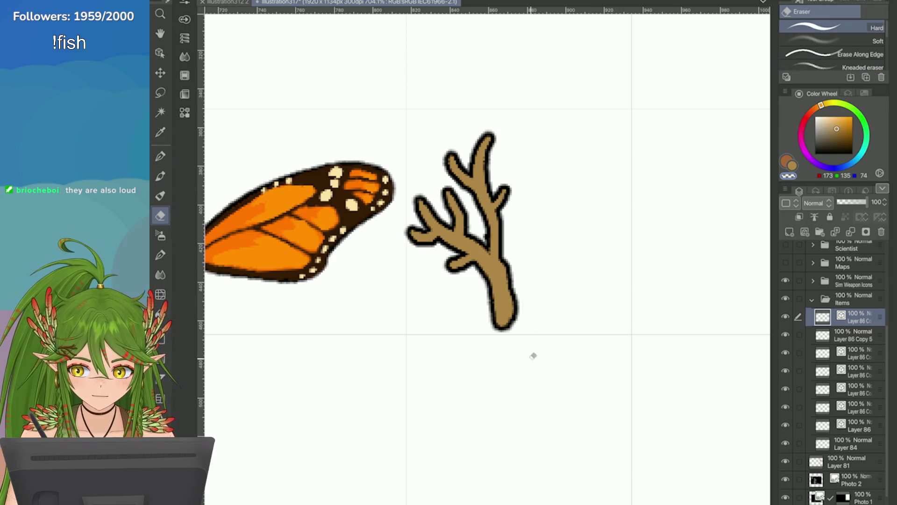
{"action": "key", "text": "p"}
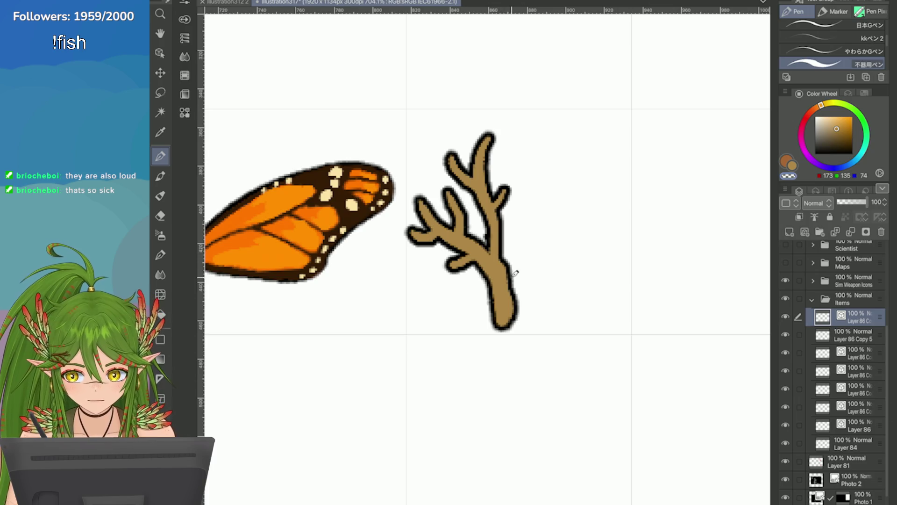
Touch up the trunk outline and lower-left twig, then tilt the antler slightly counter-clockwise
{"action": "left_click_drag", "start_coordinate": [514, 270], "coordinate": [512, 327]}
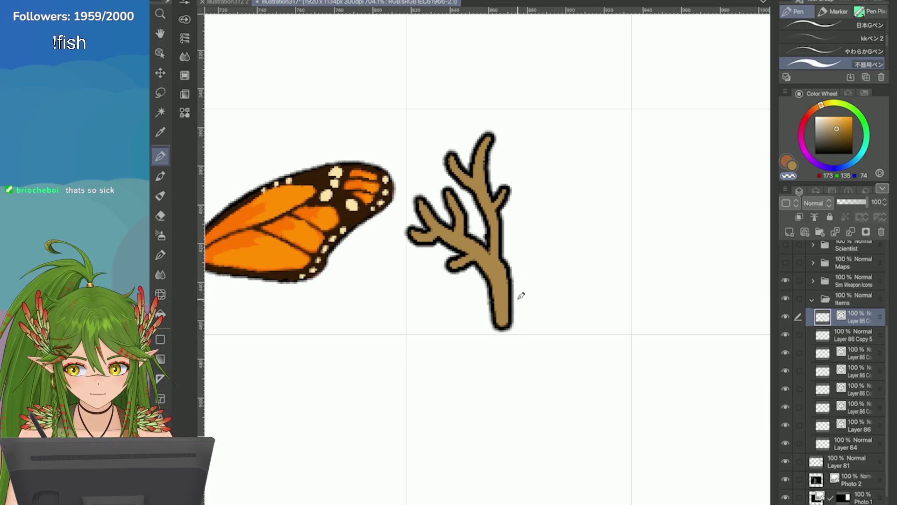
{"action": "mouse_move", "coordinate": [426, 218]}
{"action": "left_mouse_down"}
{"action": "mouse_move", "coordinate": [411, 233]}
{"action": "mouse_move", "coordinate": [425, 229]}
{"action": "mouse_move", "coordinate": [416, 227]}
{"action": "mouse_move", "coordinate": [426, 245]}
{"action": "left_mouse_up"}
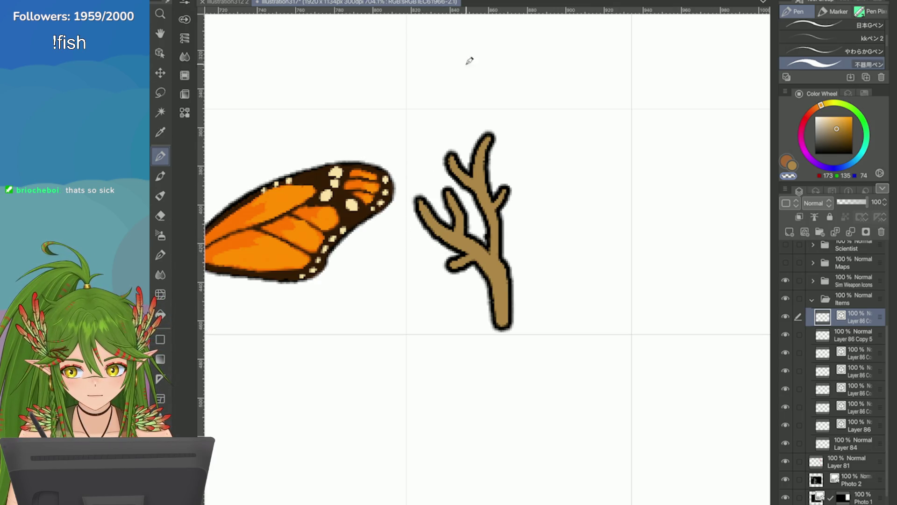
{"action": "key", "text": "ctrl+t"}
{"action": "left_click_drag", "start_coordinate": [377, 218], "coordinate": [376, 227]}
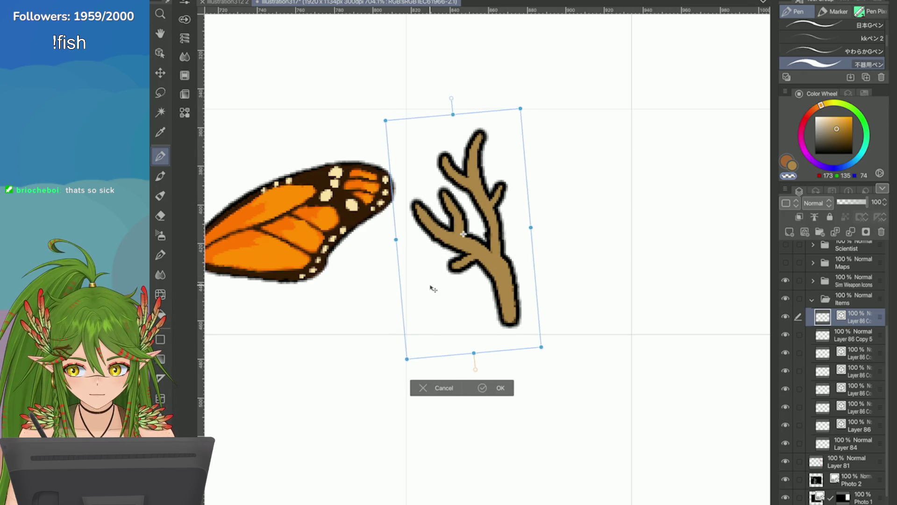
{"action": "left_click", "coordinate": [483, 387]}
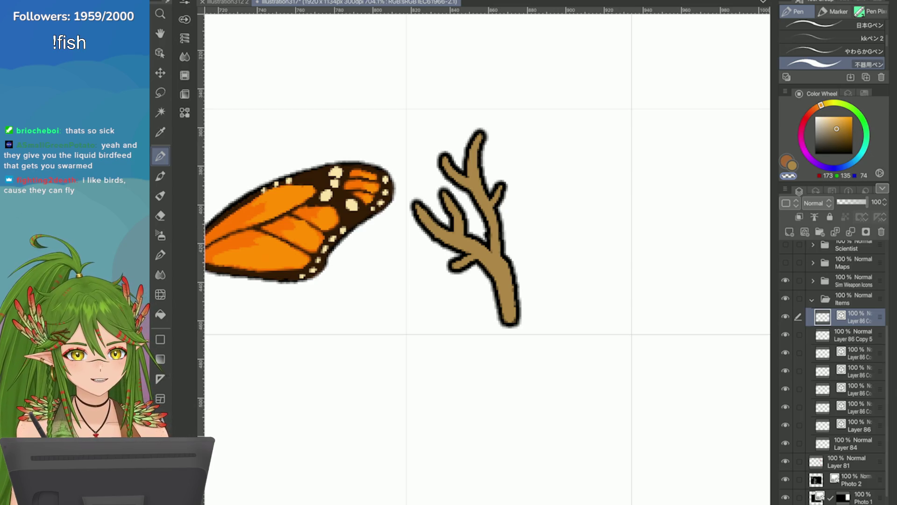
Pick a dark brown and shade the right side of the antler's trunk
{"action": "left_click", "coordinate": [845, 141]}
{"action": "mouse_move", "coordinate": [505, 254]}
{"action": "left_mouse_down"}
{"action": "mouse_move", "coordinate": [517, 320]}
{"action": "mouse_move", "coordinate": [510, 264]}
{"action": "left_mouse_up"}
{"action": "key", "text": "ctrl+z"}
{"action": "left_click_drag", "start_coordinate": [514, 327], "coordinate": [504, 255]}
{"action": "key", "text": "ctrl+z"}
{"action": "left_click_drag", "start_coordinate": [516, 322], "coordinate": [505, 260]}
{"action": "key", "text": "ctrl+z"}
{"action": "left_click", "coordinate": [844, 139]}
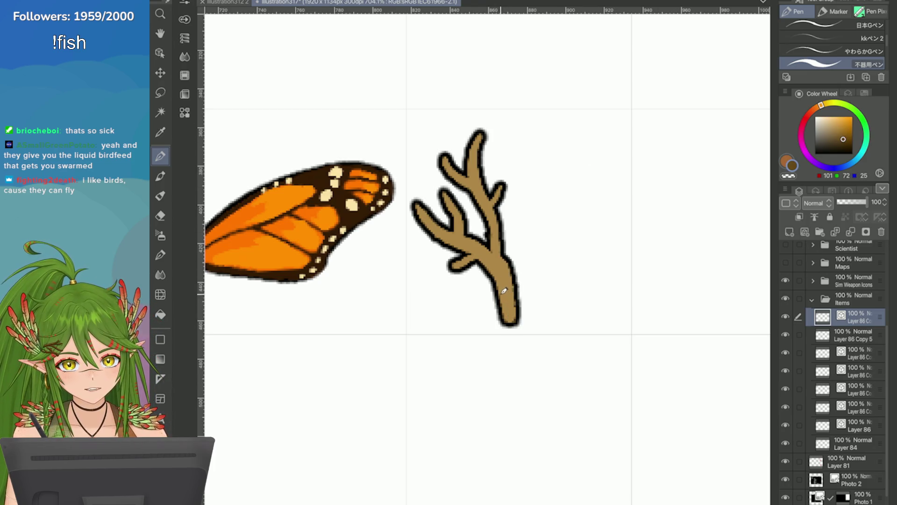
{"action": "mouse_move", "coordinate": [507, 264]}
{"action": "left_mouse_down"}
{"action": "mouse_move", "coordinate": [517, 327]}
{"action": "mouse_move", "coordinate": [503, 262]}
{"action": "mouse_move", "coordinate": [510, 267]}
{"action": "left_mouse_up"}
{"action": "key", "text": "ctrl+z"}
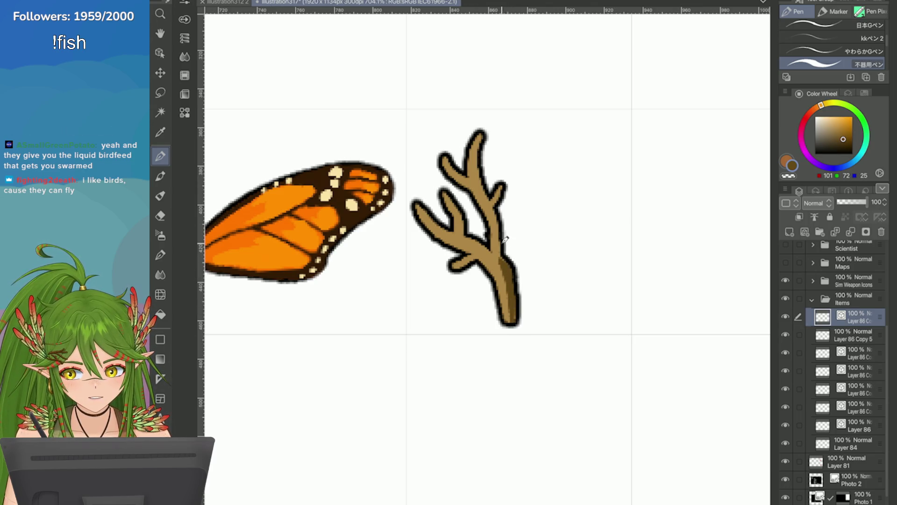
Extend the dark brown shading up the inner branch to its tip and the upper-left branch
{"action": "mouse_move", "coordinate": [505, 254]}
{"action": "left_mouse_down"}
{"action": "mouse_move", "coordinate": [480, 178]}
{"action": "mouse_move", "coordinate": [482, 133]}
{"action": "left_mouse_up"}
{"action": "key", "text": "ctrl+z"}
{"action": "left_click_drag", "start_coordinate": [489, 196], "coordinate": [486, 133]}
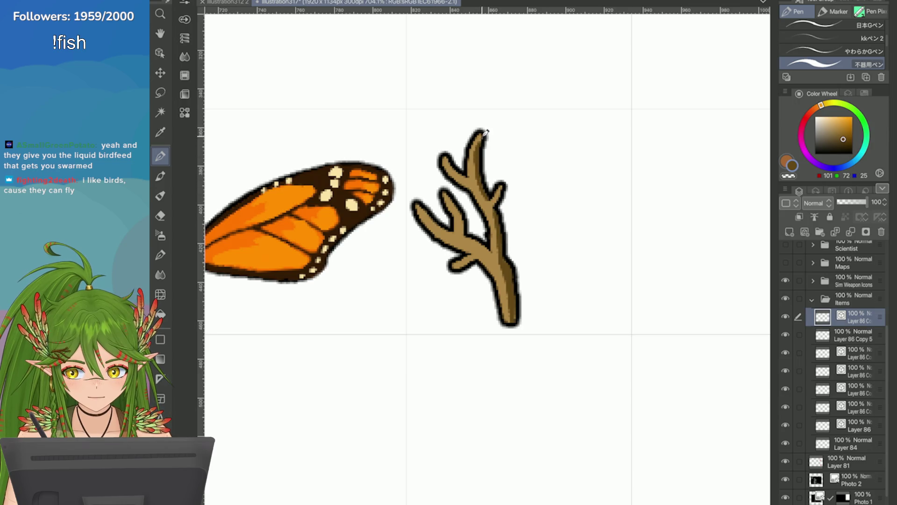
{"action": "left_click_drag", "start_coordinate": [474, 177], "coordinate": [445, 151]}
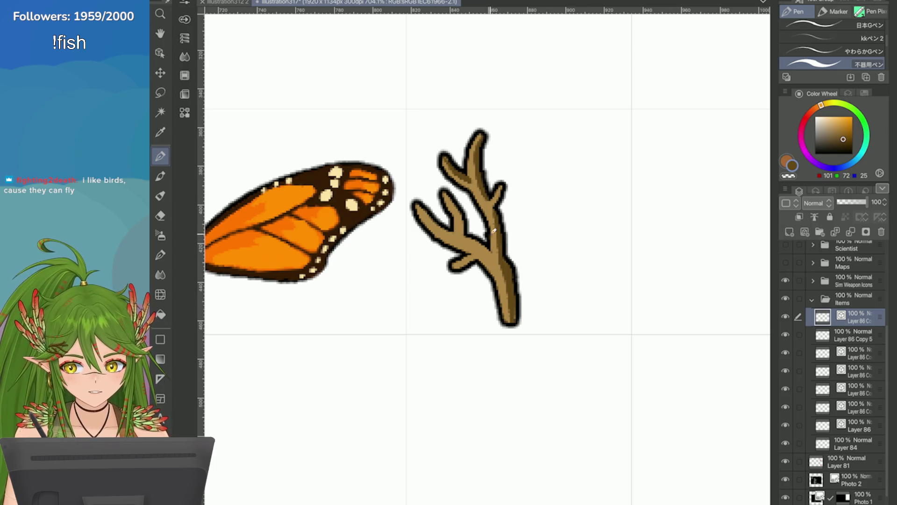
{"action": "left_click_drag", "start_coordinate": [473, 237], "coordinate": [507, 265]}
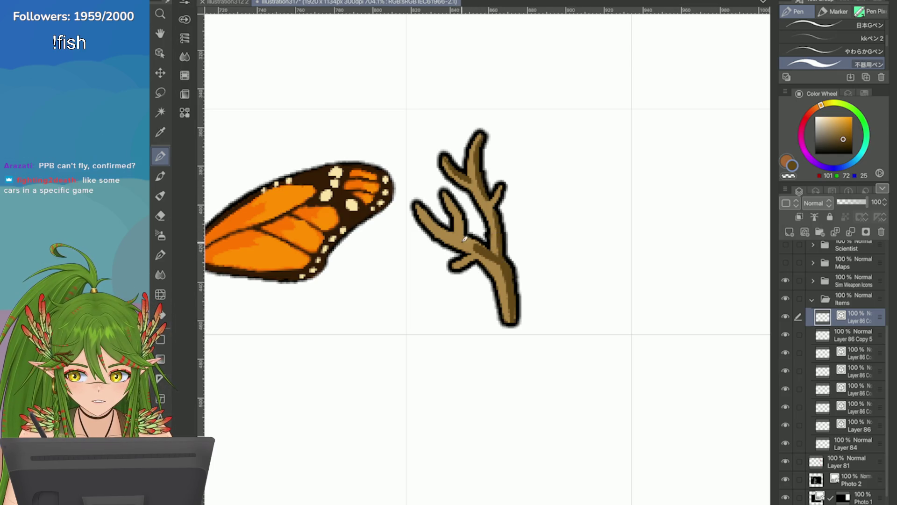
{"action": "key", "text": "ctrl+z"}
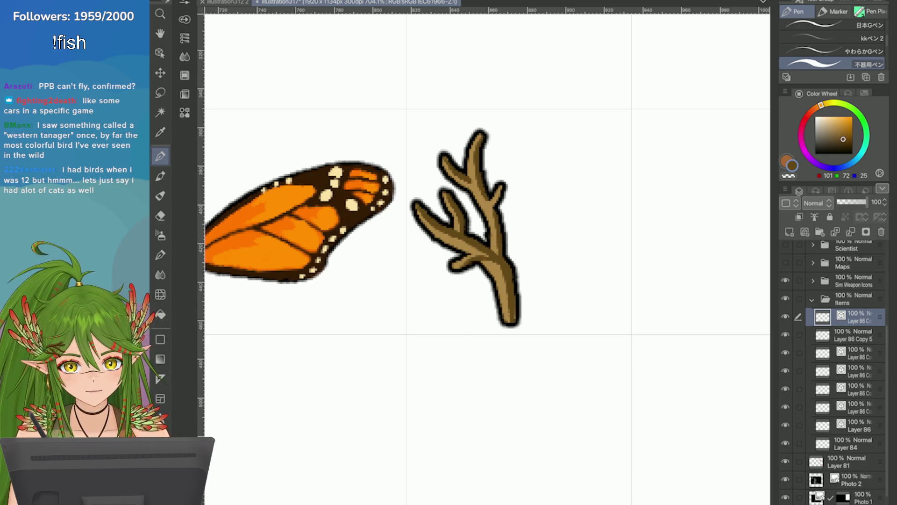
Clean up the twig-joint outlines, thicken the upper twig and trunk edges, then save and zoom out
{"action": "scroll", "coordinate": [631, 234], "scroll_direction": "up", "scroll_amount": 3}
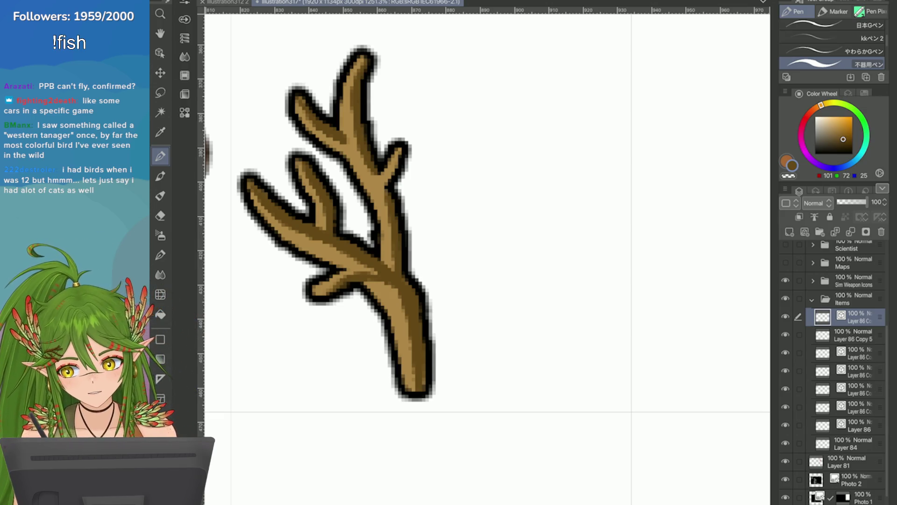
{"action": "left_click_drag", "start_coordinate": [389, 184], "coordinate": [402, 150]}
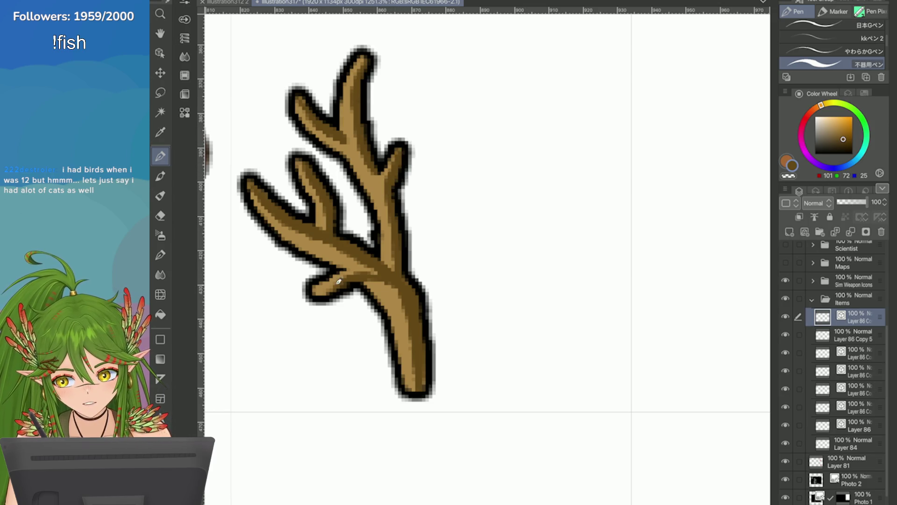
{"action": "left_click_drag", "start_coordinate": [339, 281], "coordinate": [325, 299]}
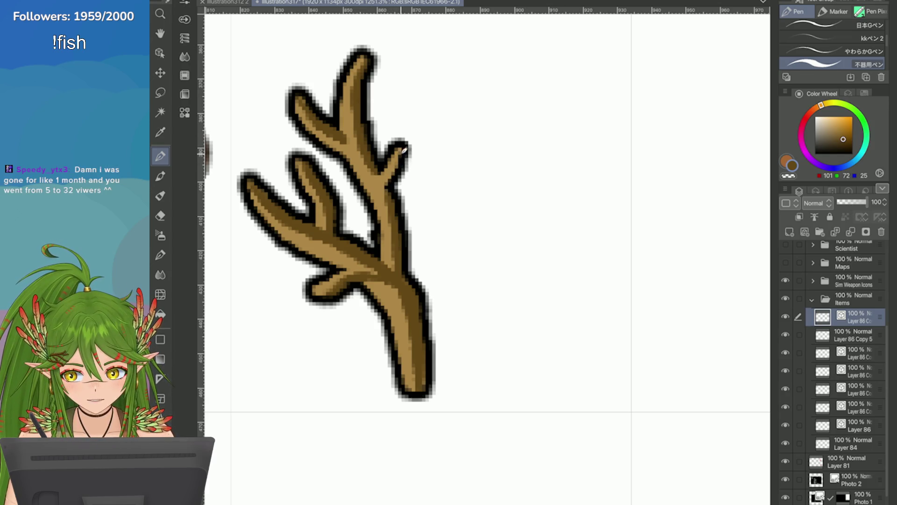
{"action": "left_click_drag", "start_coordinate": [409, 146], "coordinate": [395, 196]}
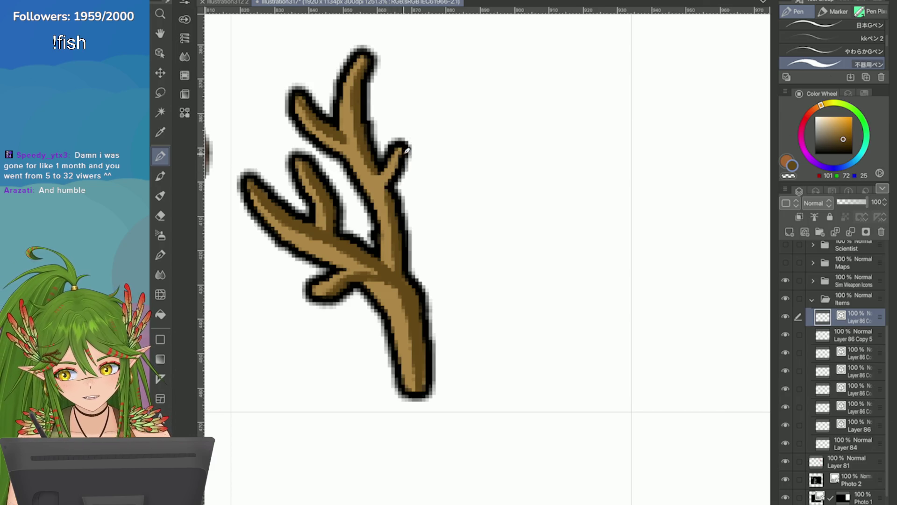
{"action": "key", "text": "ctrl+z"}
{"action": "left_click_drag", "start_coordinate": [406, 152], "coordinate": [392, 189]}
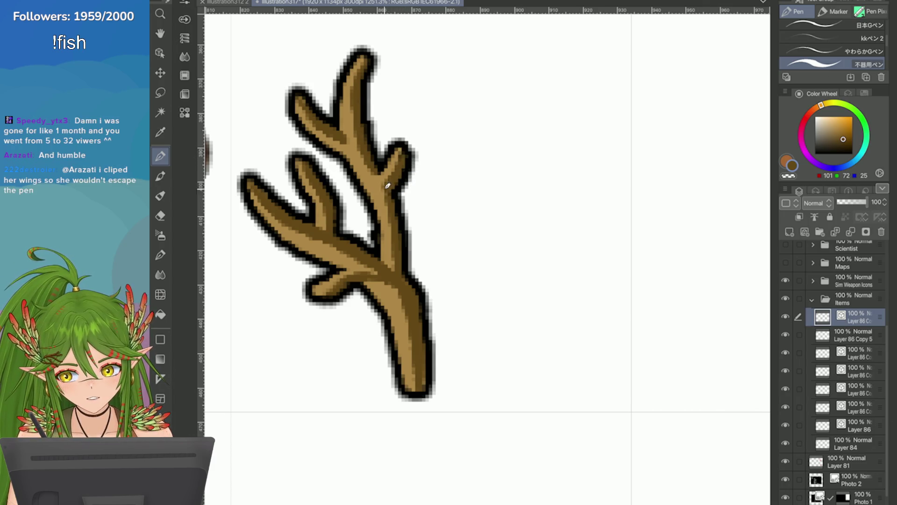
{"action": "left_click_drag", "start_coordinate": [428, 316], "coordinate": [434, 391]}
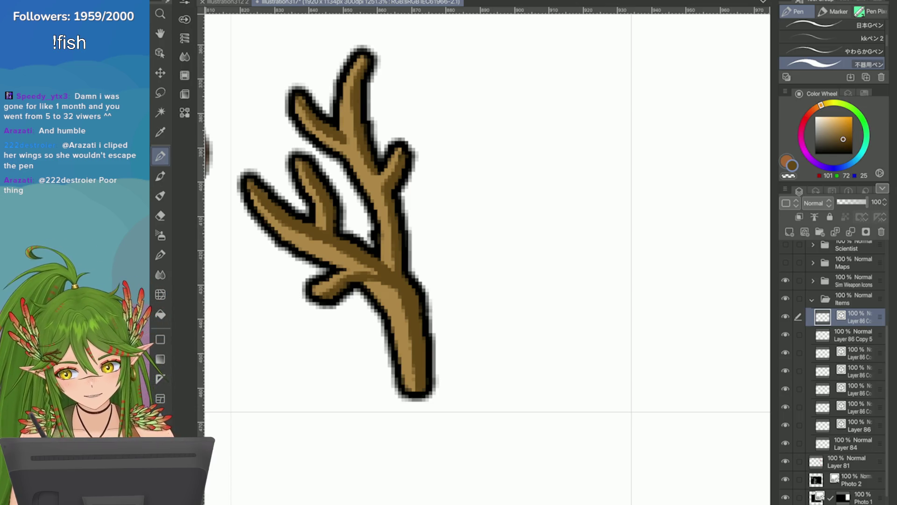
{"action": "key", "text": "ctrl+minus"}
{"action": "key", "text": "ctrl+s"}
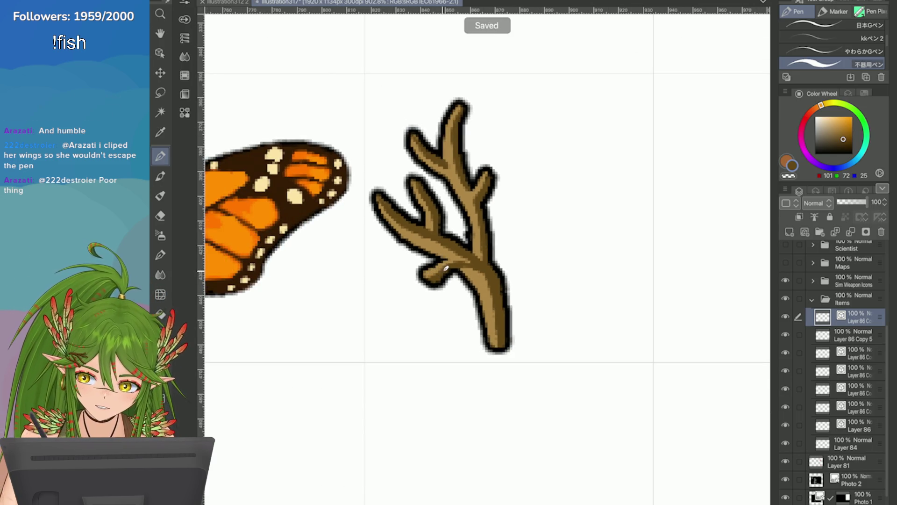
Paint light tan highlights along the antler's main stem and fork, redoing the lower stem stroke
{"action": "scroll", "coordinate": [447, 268], "scroll_direction": "down", "scroll_amount": 2}
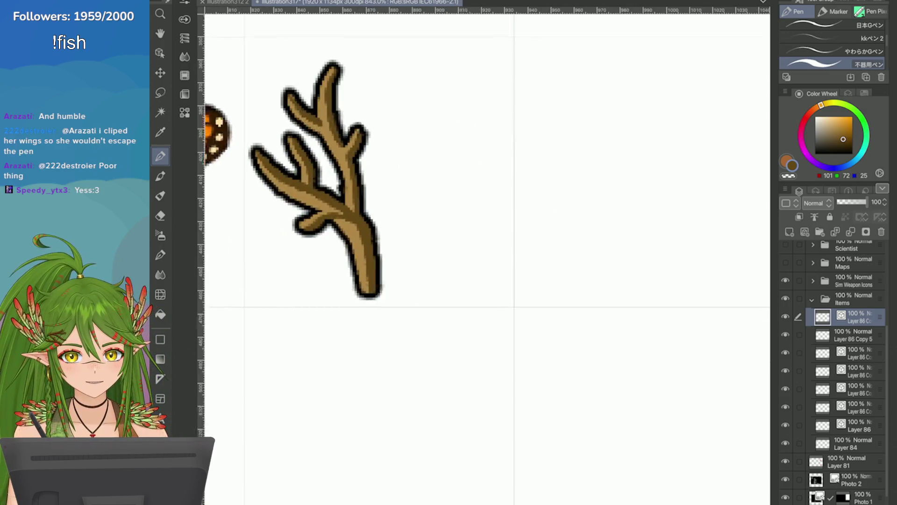
{"action": "scroll", "coordinate": [336, 230], "scroll_direction": "down", "scroll_amount": 3}
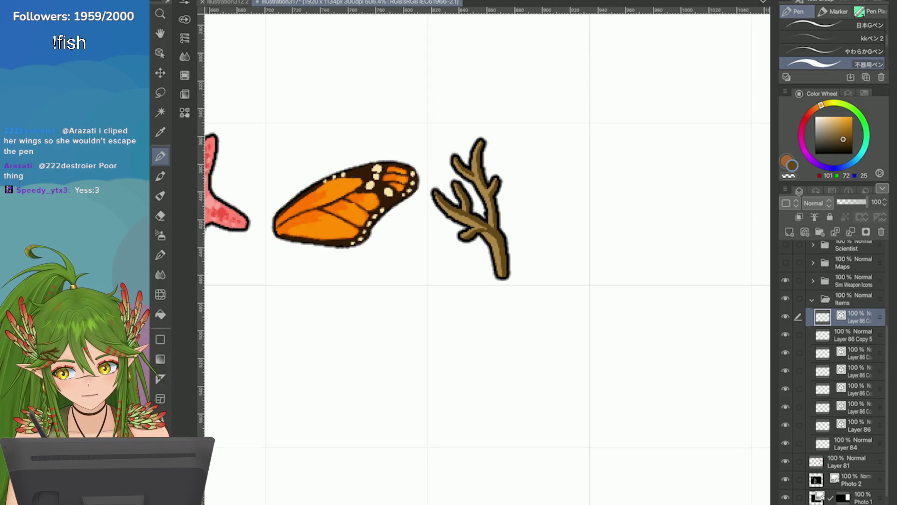
{"action": "scroll", "coordinate": [643, 227], "scroll_direction": "down", "scroll_amount": 4}
{"action": "scroll", "coordinate": [594, 205], "scroll_direction": "up", "scroll_amount": 4}
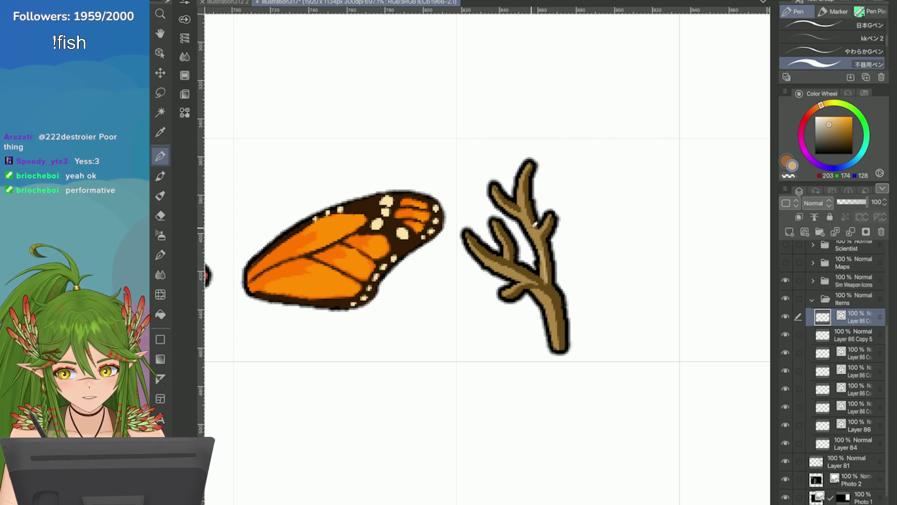
{"action": "left_click_drag", "start_coordinate": [550, 269], "coordinate": [525, 188]}
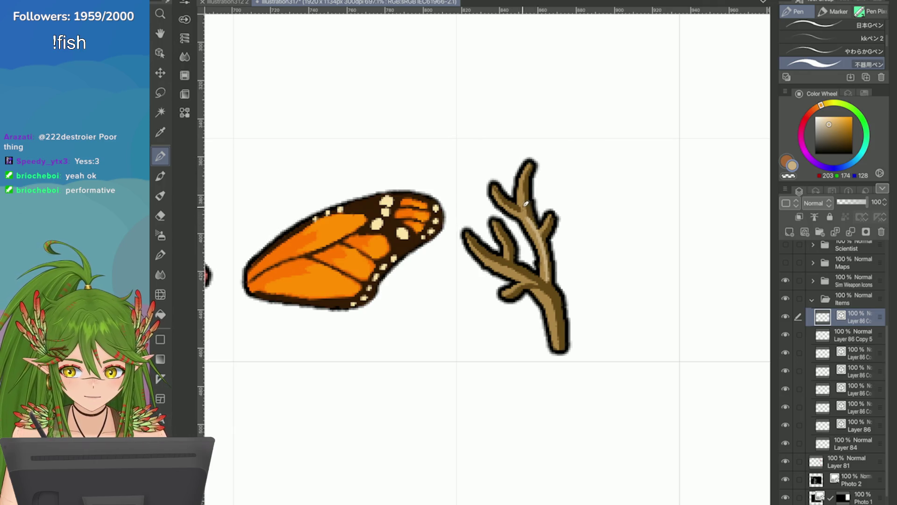
{"action": "left_click_drag", "start_coordinate": [557, 350], "coordinate": [540, 284]}
{"action": "key", "text": "ctrl+z"}
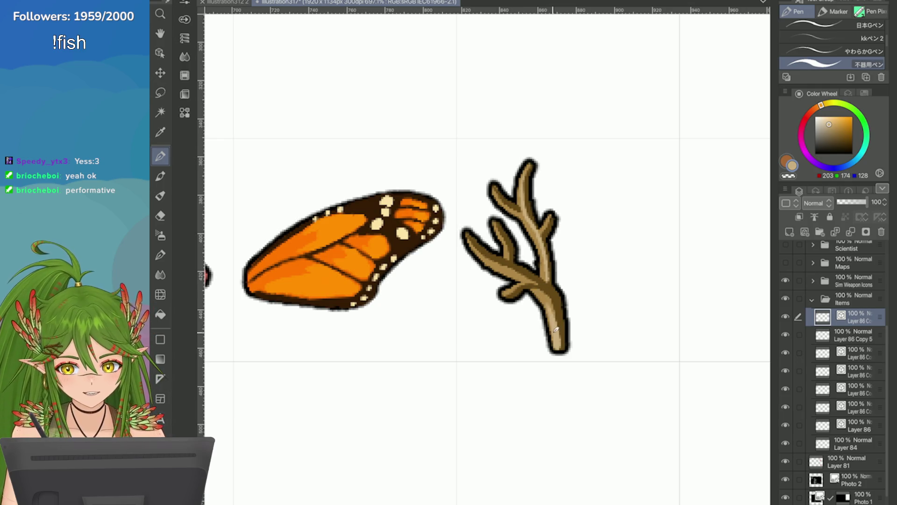
{"action": "key", "text": "ctrl+z"}
{"action": "left_click_drag", "start_coordinate": [559, 355], "coordinate": [542, 287]}
{"action": "key", "text": "ctrl+z"}
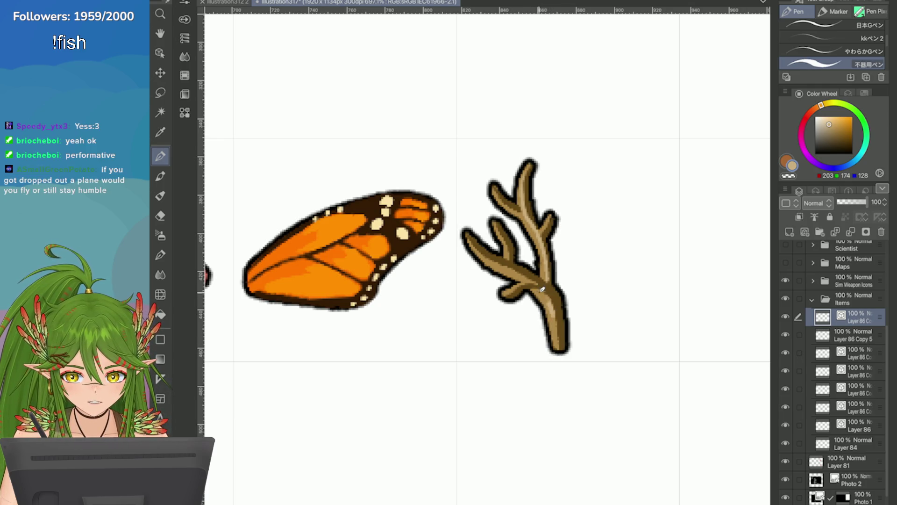
{"action": "left_click_drag", "start_coordinate": [559, 354], "coordinate": [544, 292]}
{"action": "key", "text": "ctrl+z"}
{"action": "left_click_drag", "start_coordinate": [561, 346], "coordinate": [525, 273]}
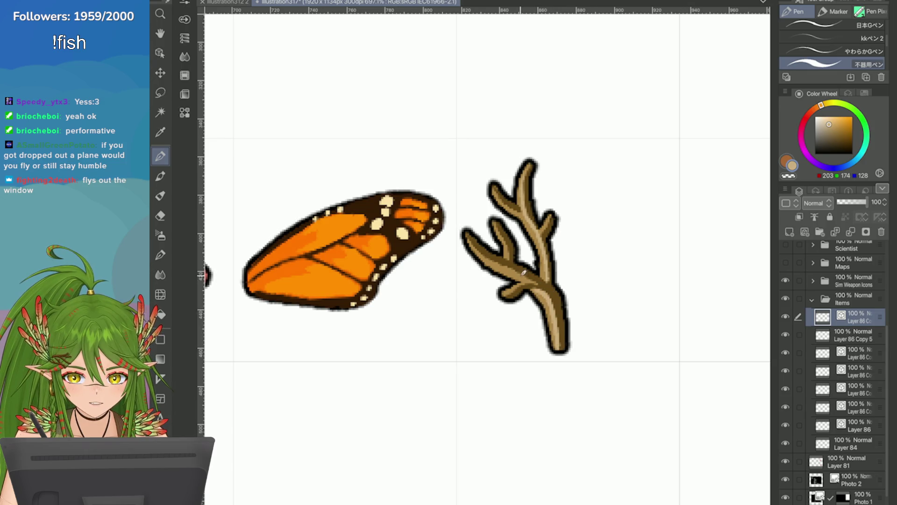
{"action": "scroll", "coordinate": [524, 273], "scroll_direction": "up", "scroll_amount": 2}
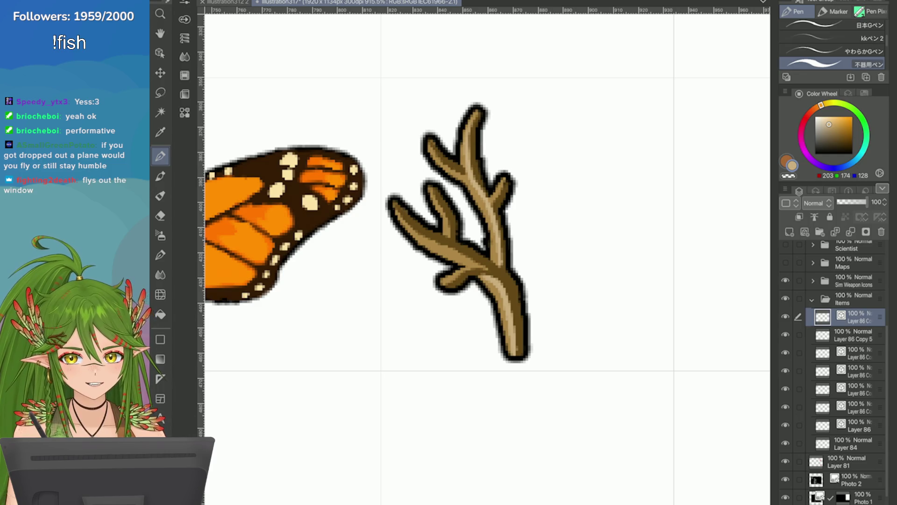
Try a light tan highlight on the lower-left branch several times, undoing each attempt
{"action": "left_click_drag", "start_coordinate": [486, 263], "coordinate": [429, 239]}
{"action": "key", "text": "ctrl+z"}
{"action": "left_click_drag", "start_coordinate": [486, 263], "coordinate": [429, 239]}
{"action": "key", "text": "ctrl+z"}
{"action": "left_click_drag", "start_coordinate": [486, 264], "coordinate": [428, 236]}
{"action": "key", "text": "ctrl+z"}
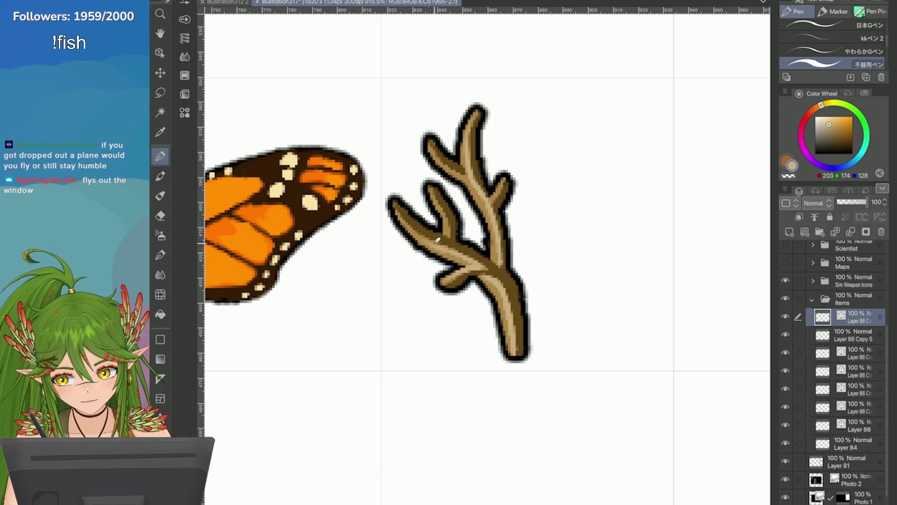
{"action": "scroll", "coordinate": [603, 231], "scroll_direction": "down", "scroll_amount": 5}
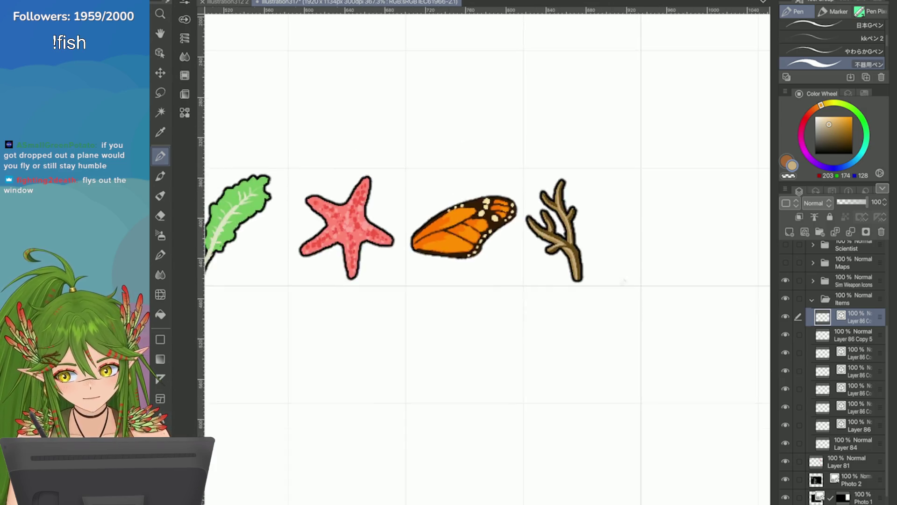
Duplicate the antler layer, flip the copy horizontally, and place it beside the original
{"action": "scroll", "coordinate": [603, 231], "scroll_direction": "down", "scroll_amount": 2}
{"action": "scroll", "coordinate": [632, 224], "scroll_direction": "up", "scroll_amount": 2}
{"action": "scroll", "coordinate": [526, 141], "scroll_direction": "up", "scroll_amount": 1}
{"action": "left_click", "coordinate": [786, 189]}
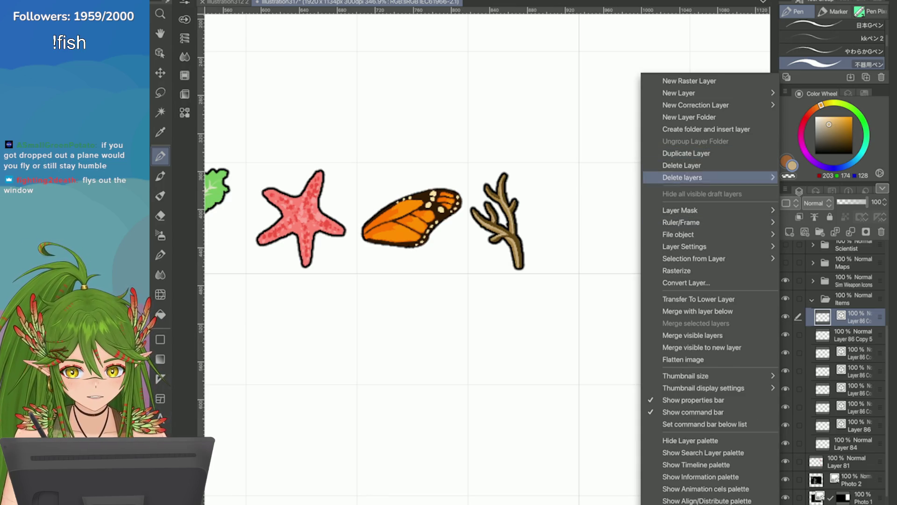
{"action": "left_click", "coordinate": [687, 153]}
{"action": "key", "text": "alt+e"}
{"action": "mouse_move", "coordinate": [355, 210]}
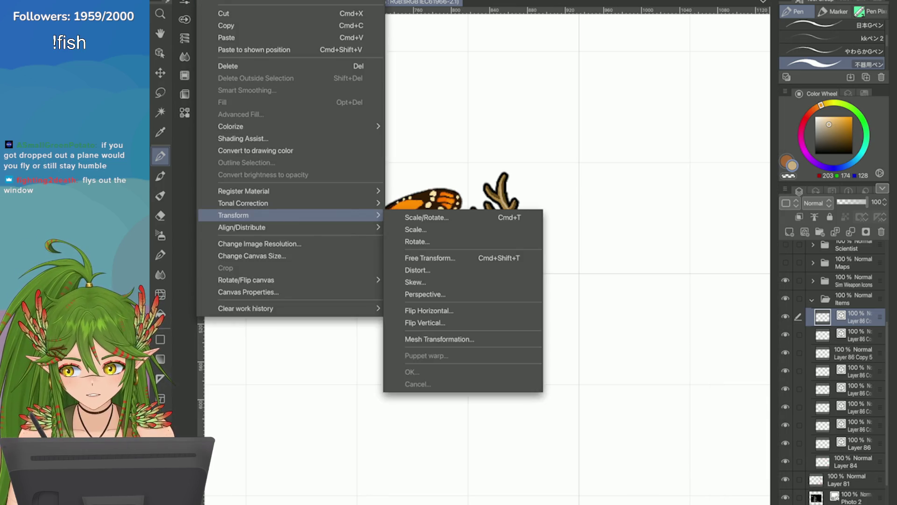
{"action": "left_click", "coordinate": [420, 310]}
{"action": "mouse_move", "coordinate": [477, 251]}
{"action": "left_mouse_down"}
{"action": "mouse_move", "coordinate": [542, 250]}
{"action": "mouse_move", "coordinate": [534, 250]}
{"action": "left_mouse_up"}
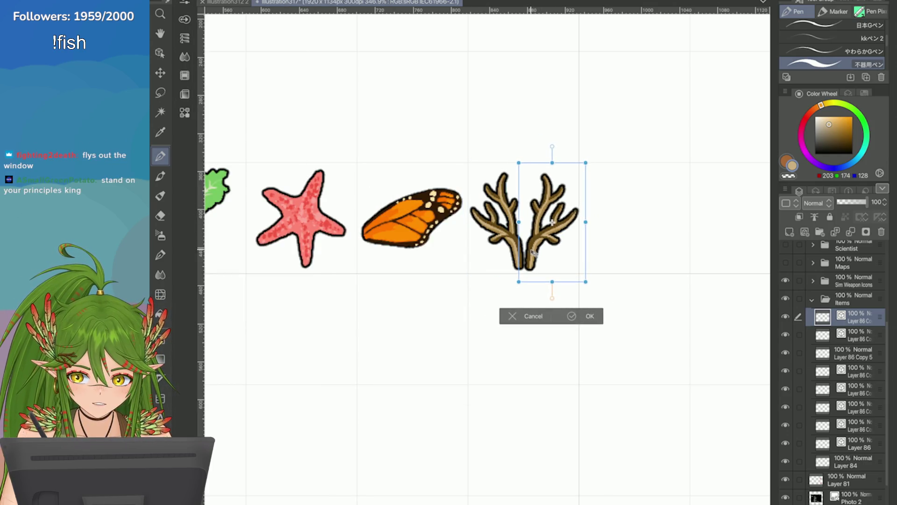
{"action": "scroll", "coordinate": [535, 252], "scroll_direction": "up", "scroll_amount": 3}
{"action": "left_click_drag", "start_coordinate": [465, 308], "coordinate": [464, 306]}
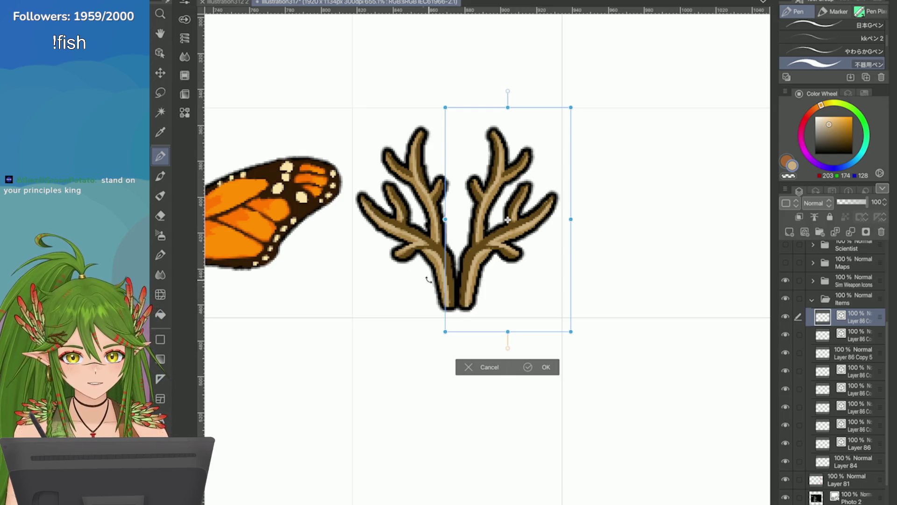
{"action": "left_click_drag", "start_coordinate": [477, 306], "coordinate": [478, 307]}
{"action": "left_click", "coordinate": [530, 367]}
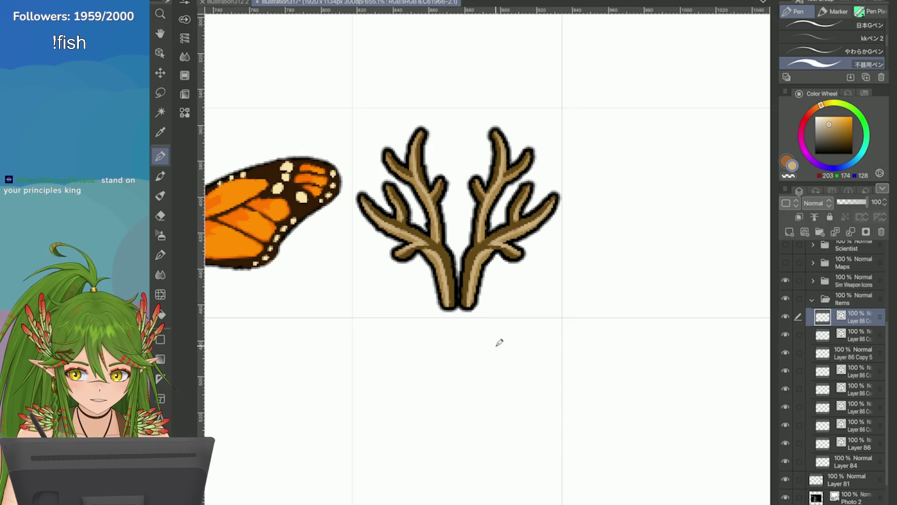
Shrink both antlers slightly together and shift the pair a little left
{"action": "key", "text": "ctrl+t"}
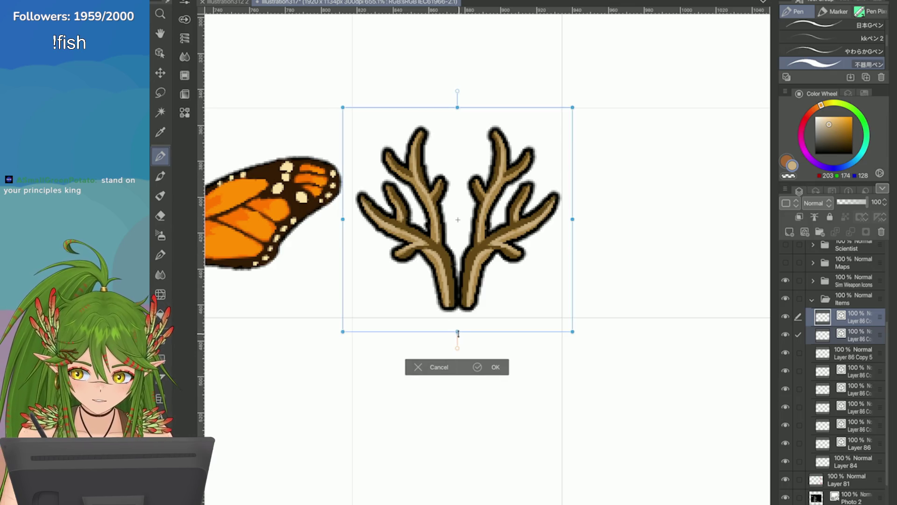
{"action": "left_click_drag", "start_coordinate": [458, 333], "coordinate": [457, 323]}
{"action": "left_click_drag", "start_coordinate": [408, 289], "coordinate": [400, 287]}
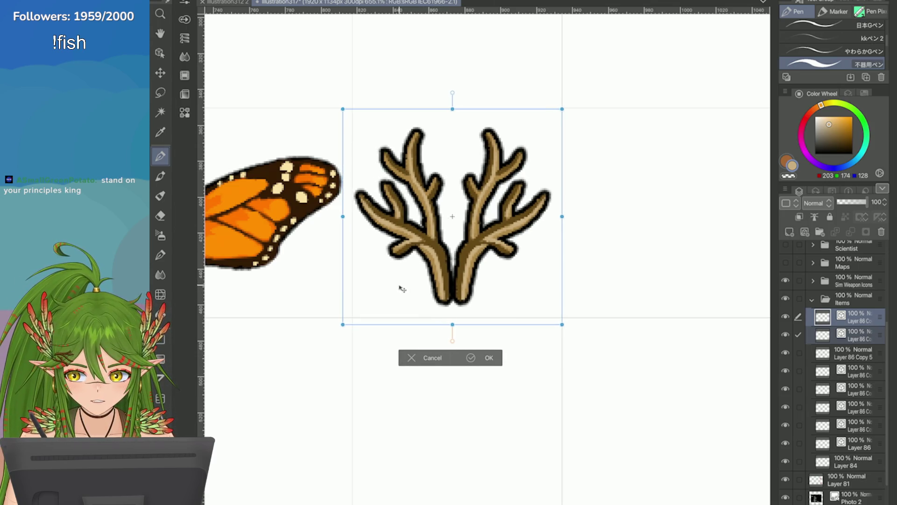
{"action": "key", "text": "Return"}
Move the right antler slightly further right to space the pair apart
{"action": "left_click", "coordinate": [856, 317]}
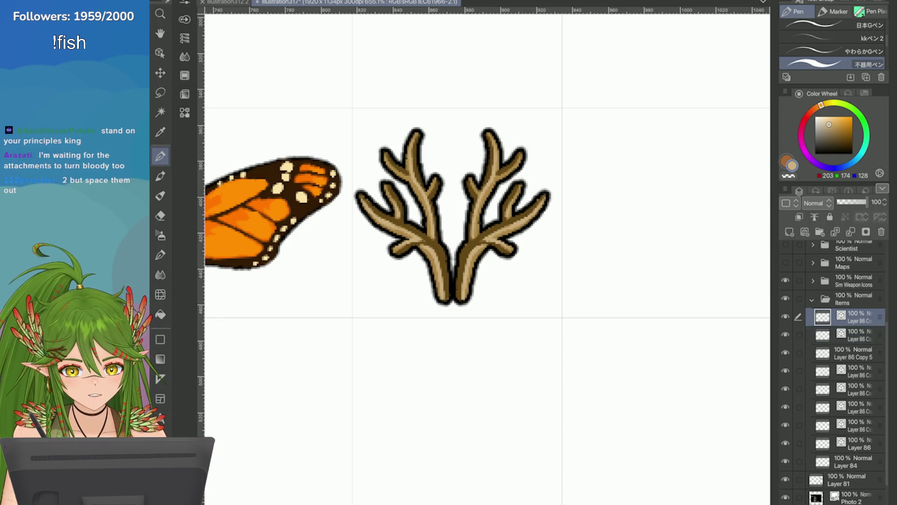
{"action": "key", "text": "ctrl+t"}
{"action": "left_click_drag", "start_coordinate": [455, 257], "coordinate": [459, 252]}
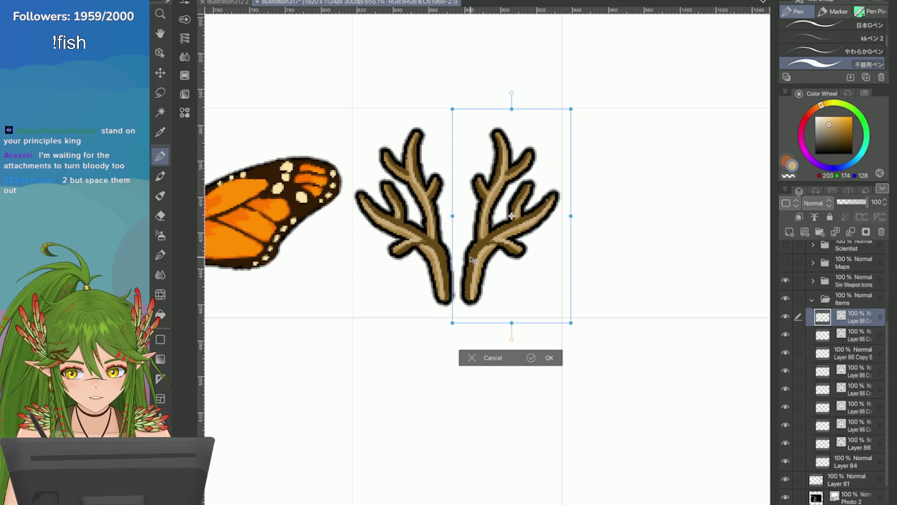
{"action": "left_click", "coordinate": [531, 358]}
{"action": "scroll", "coordinate": [486, 257], "scroll_direction": "down", "scroll_amount": 3}
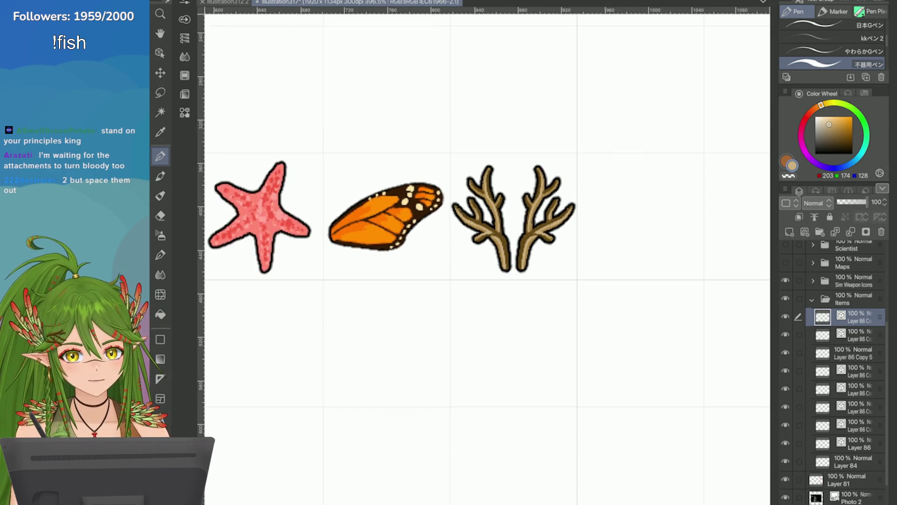
Merge the right antler into the layer below, redoing the merge once
{"action": "scroll", "coordinate": [486, 257], "scroll_direction": "up", "scroll_amount": 3}
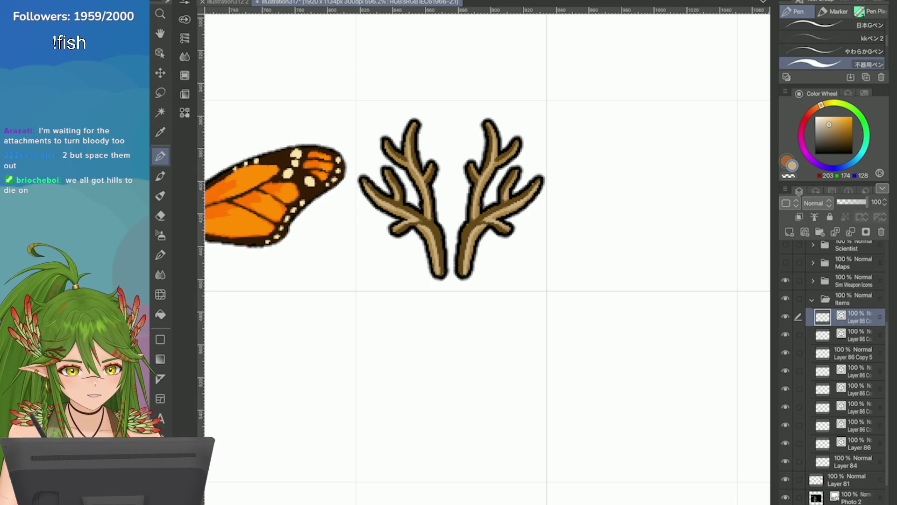
{"action": "left_click", "coordinate": [851, 232]}
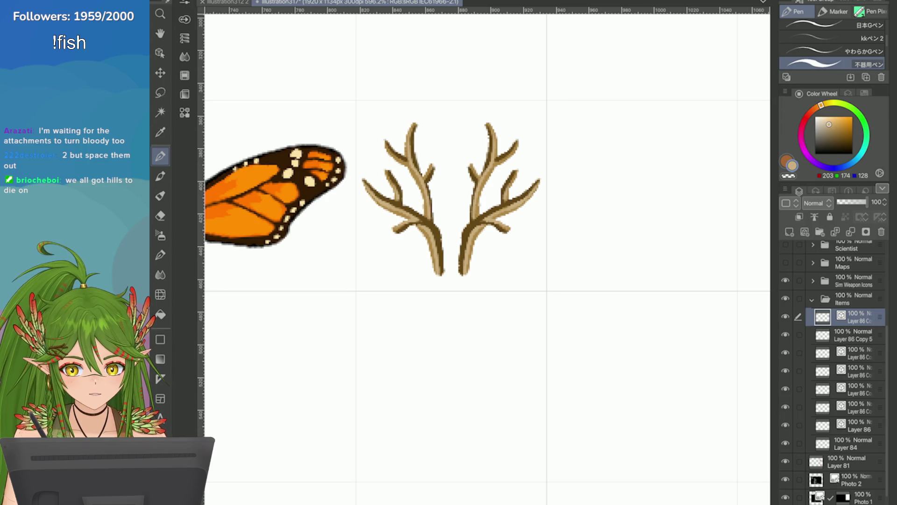
{"action": "key", "text": "ctrl+z"}
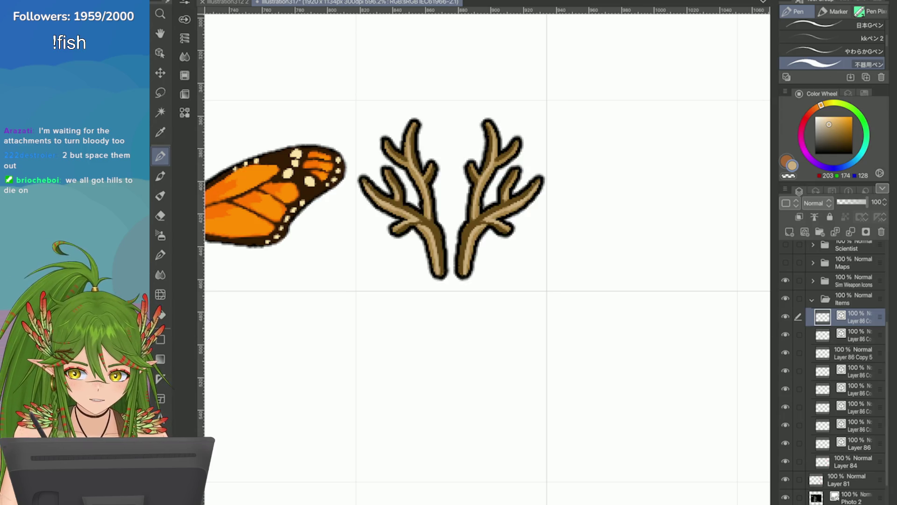
{"action": "left_click", "coordinate": [851, 231]}
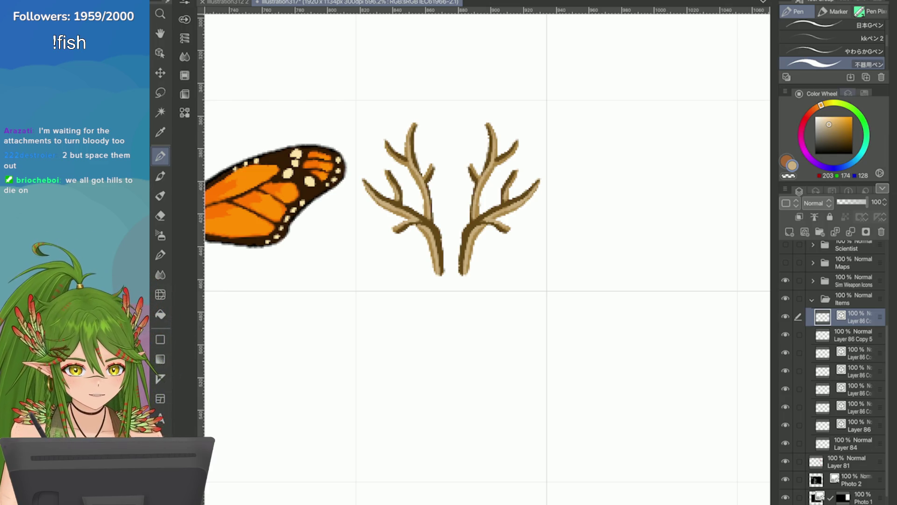
Give the merged antlers a black border effect of thickness 2.0 and save the sheet
{"action": "left_click", "coordinate": [848, 93]}
{"action": "left_click", "coordinate": [848, 160]}
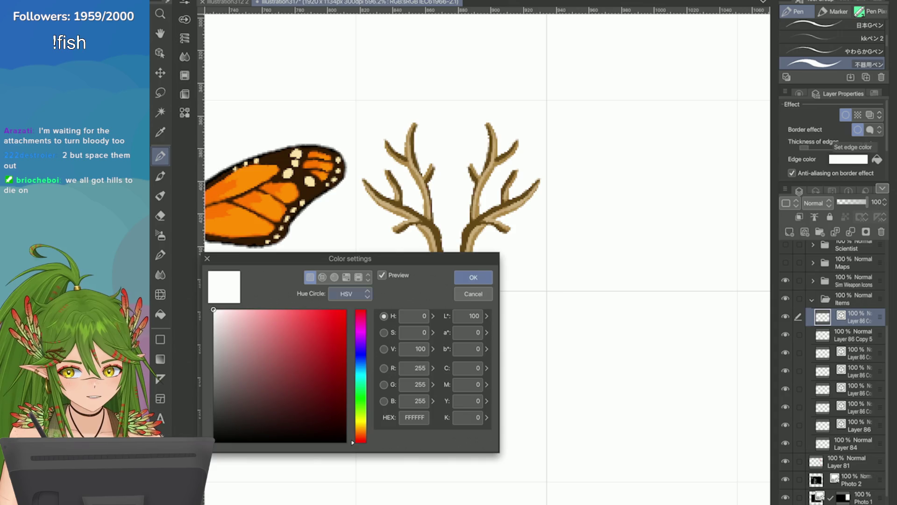
{"action": "left_click", "coordinate": [280, 447]}
{"action": "left_click", "coordinate": [470, 277]}
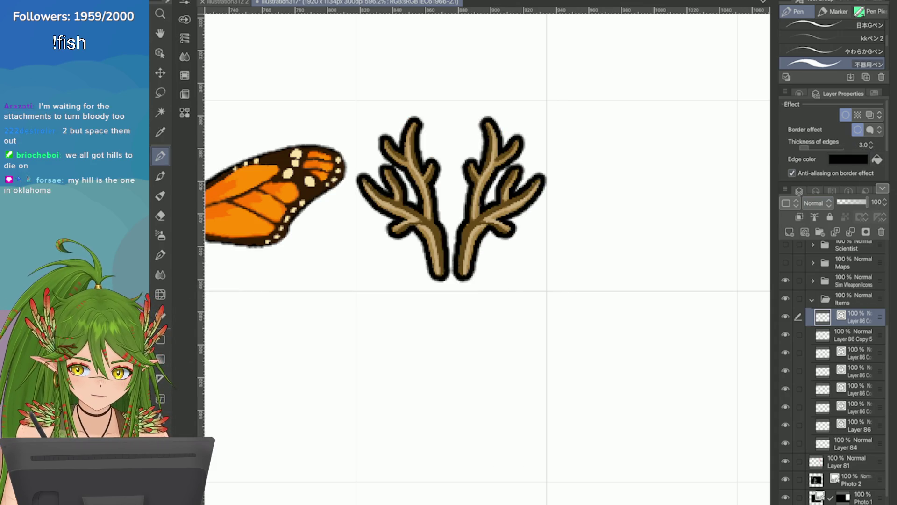
{"action": "left_click", "coordinate": [872, 147]}
{"action": "left_click", "coordinate": [871, 147]}
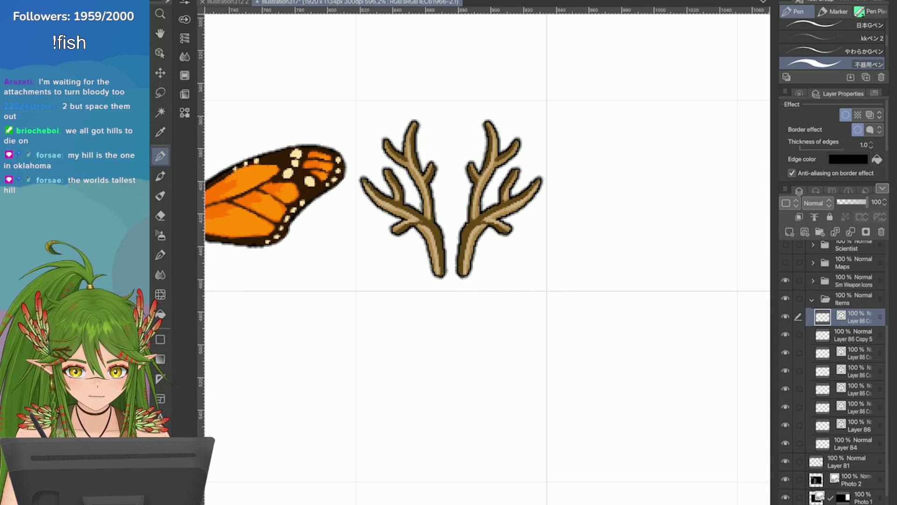
{"action": "left_click", "coordinate": [871, 143]}
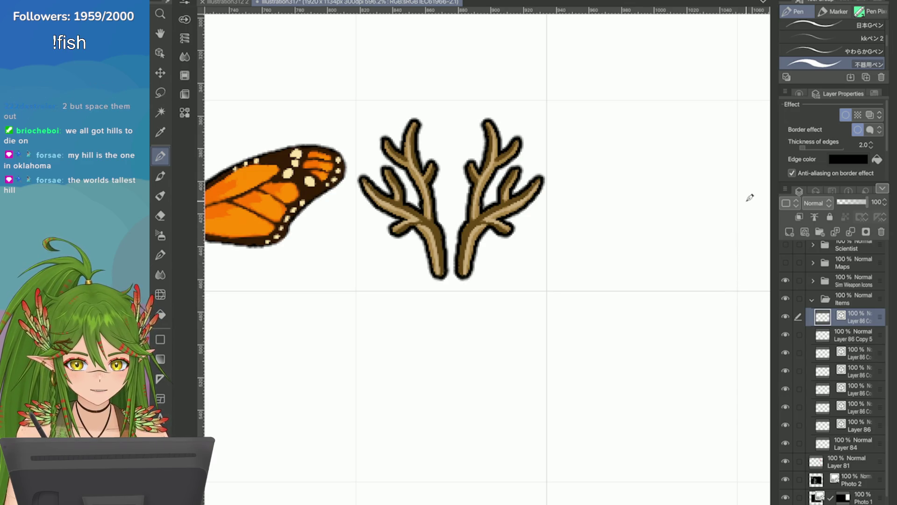
{"action": "left_click", "coordinate": [799, 93]}
{"action": "key", "text": "ctrl+s"}
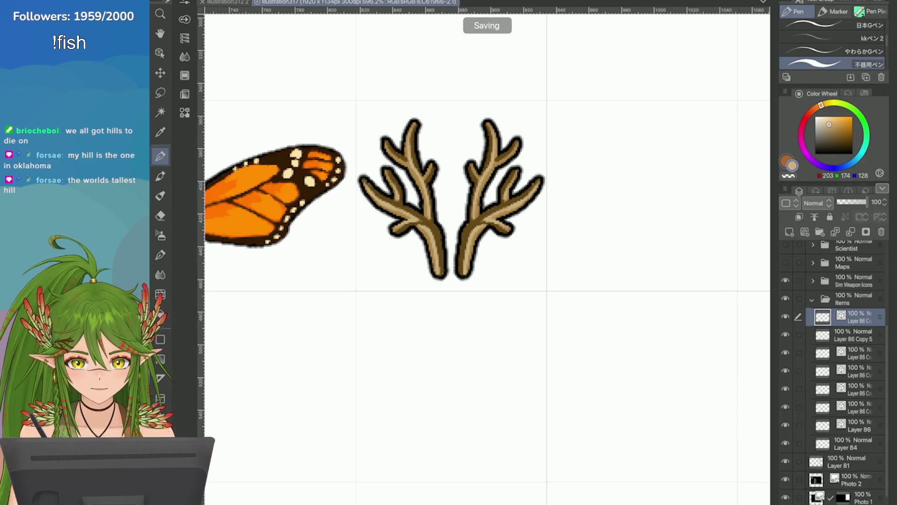
Sample dark brown from the antler and shade the right antler's inner left edge with it
{"action": "scroll", "coordinate": [487, 257], "scroll_direction": "down", "scroll_amount": 3}
{"action": "scroll", "coordinate": [486, 257], "scroll_direction": "up", "scroll_amount": 2}
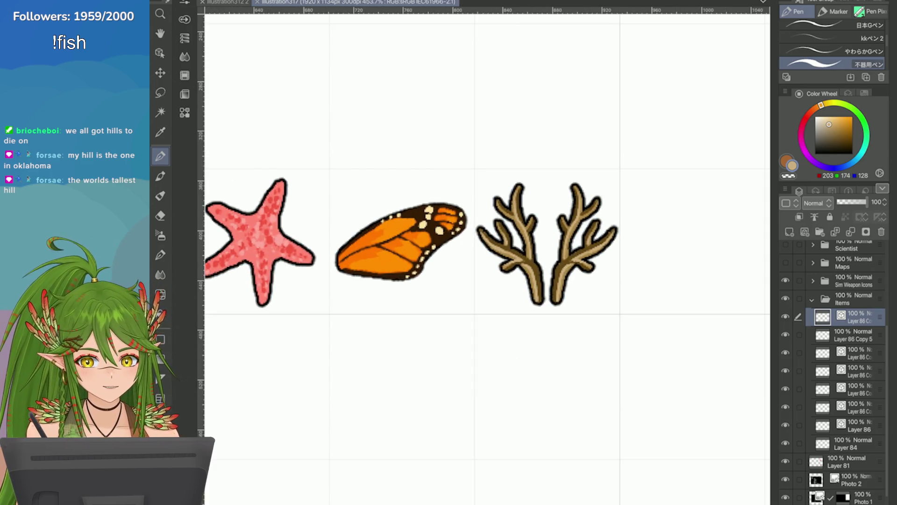
{"action": "scroll", "coordinate": [587, 286], "scroll_direction": "up", "scroll_amount": 3}
{"action": "scroll", "coordinate": [586, 287], "scroll_direction": "down", "scroll_amount": 1}
{"action": "scroll", "coordinate": [587, 286], "scroll_direction": "up", "scroll_amount": 2}
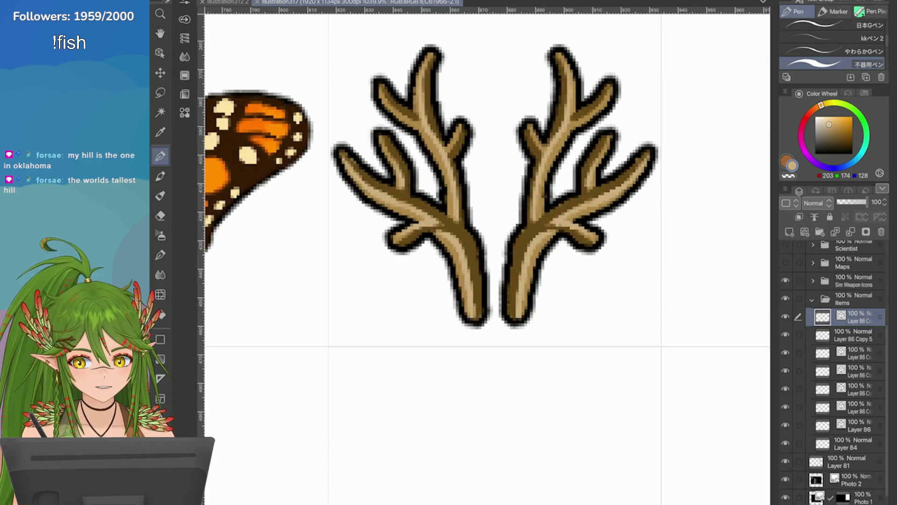
{"action": "left_click", "coordinate": [536, 224], "text": "alt"}
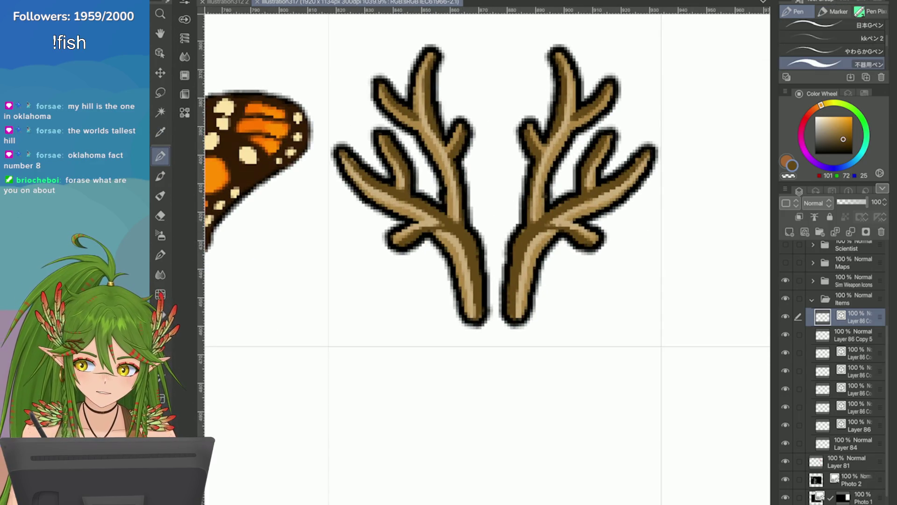
{"action": "left_click_drag", "start_coordinate": [537, 223], "coordinate": [507, 244]}
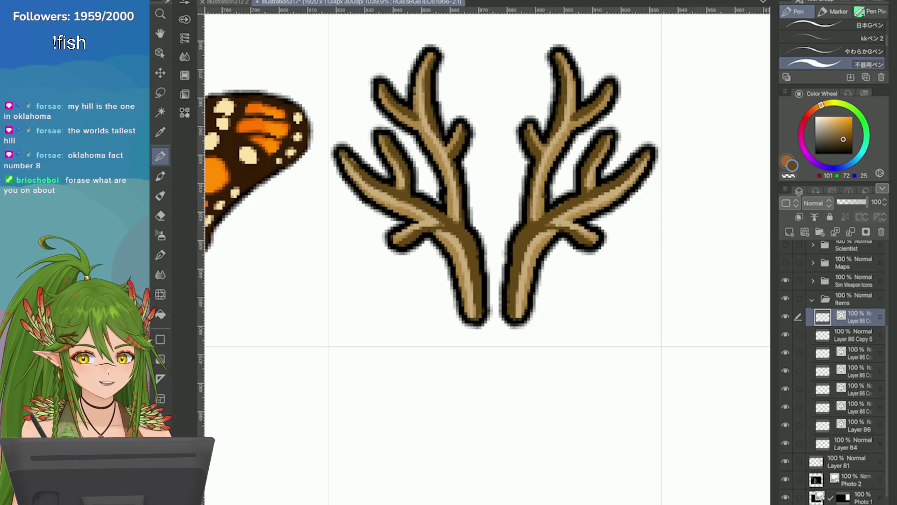
{"action": "key", "text": "e"}
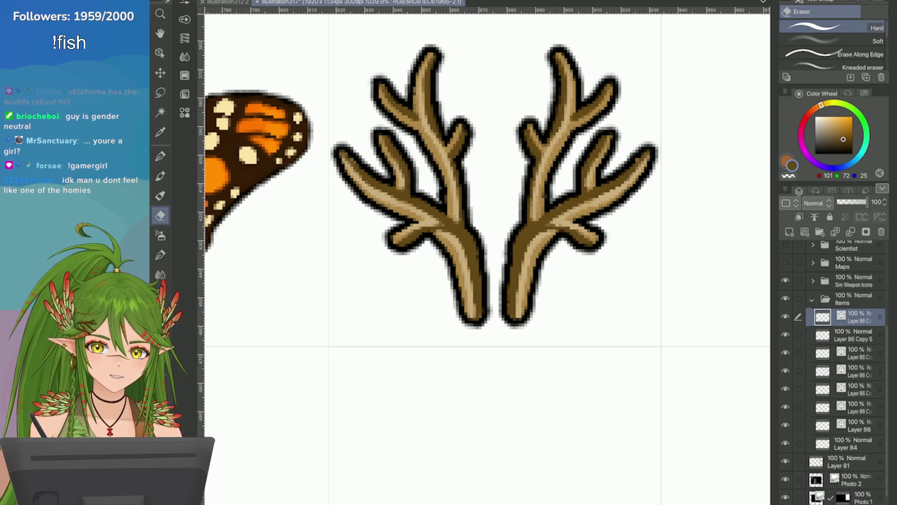
{"action": "scroll", "coordinate": [618, 230], "scroll_direction": "down", "scroll_amount": 10}
{"action": "scroll", "coordinate": [601, 224], "scroll_direction": "up", "scroll_amount": 10}
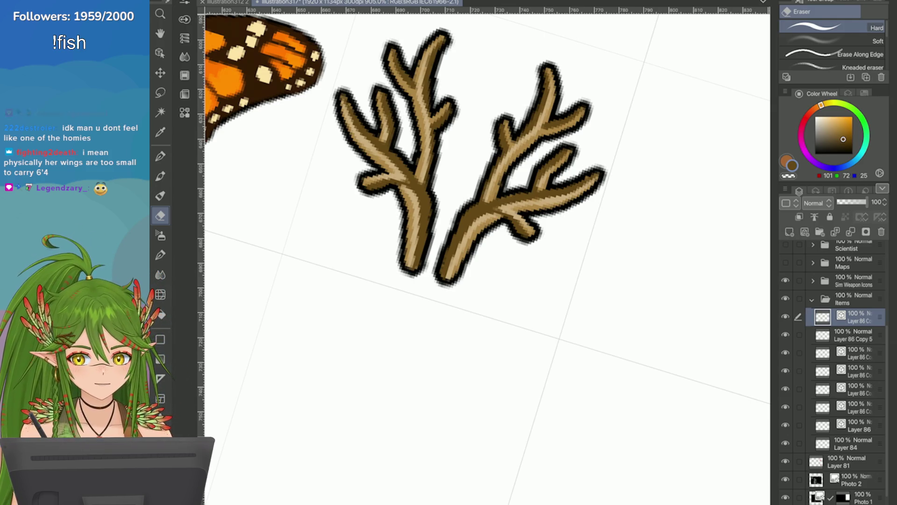
{"action": "key", "text": "p"}
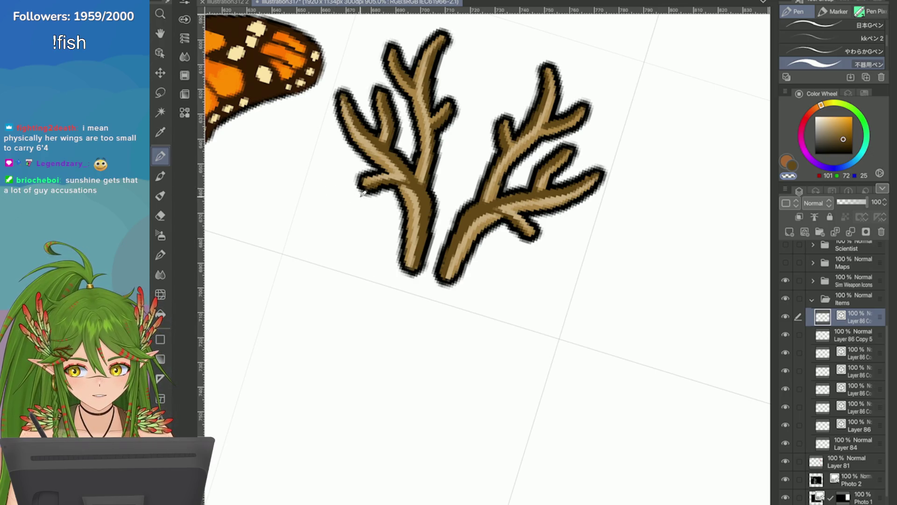
{"action": "scroll", "coordinate": [350, 189], "scroll_direction": "down", "scroll_amount": 10}
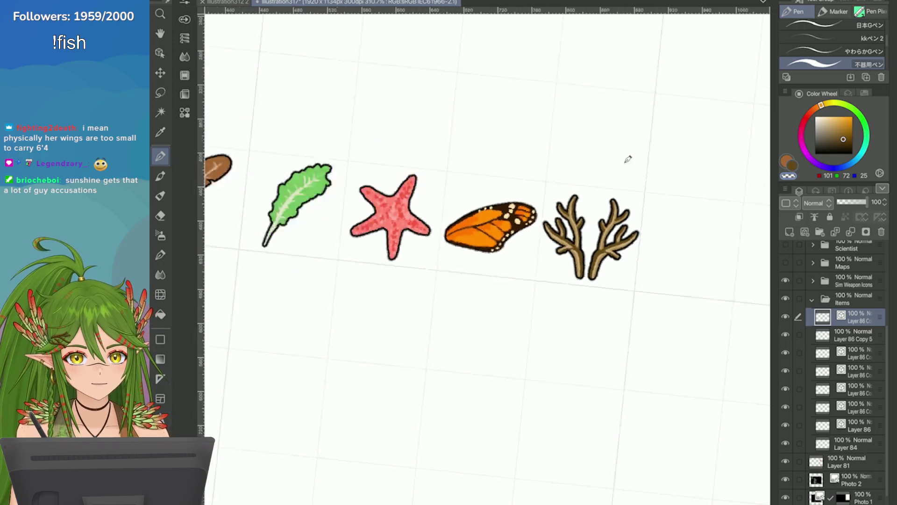
Save the sheet, then zoom around to inspect the starfish, monarch wing and antler icons
{"action": "scroll", "coordinate": [609, 288], "scroll_direction": "up", "scroll_amount": 3}
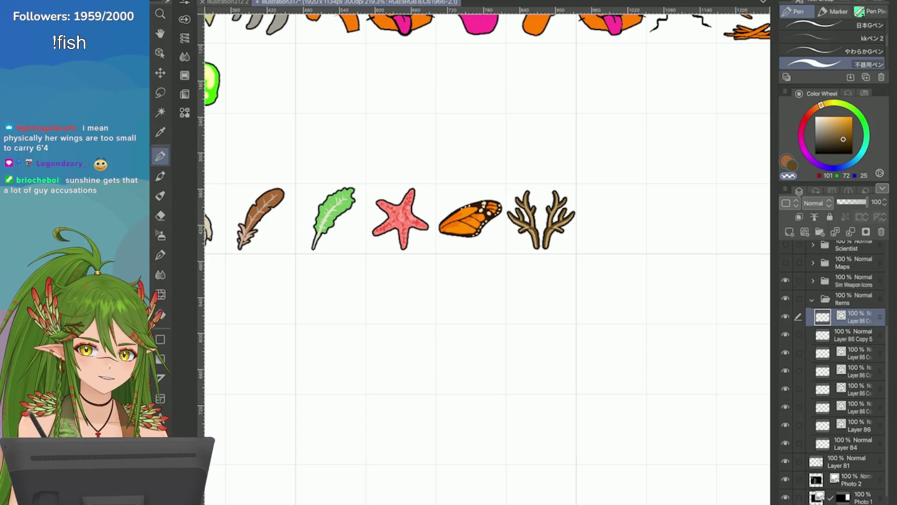
{"action": "key", "text": "ctrl+s"}
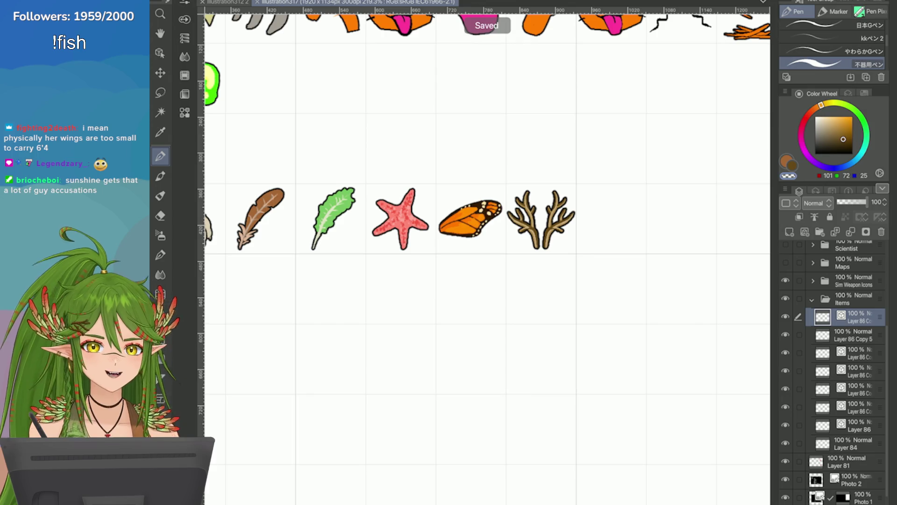
{"action": "scroll", "coordinate": [487, 253], "scroll_direction": "down", "scroll_amount": 5}
{"action": "scroll", "coordinate": [402, 206], "scroll_direction": "up", "scroll_amount": 8}
{"action": "scroll", "coordinate": [608, 192], "scroll_direction": "up", "scroll_amount": 5}
{"action": "scroll", "coordinate": [486, 210], "scroll_direction": "right", "scroll_amount": 3}
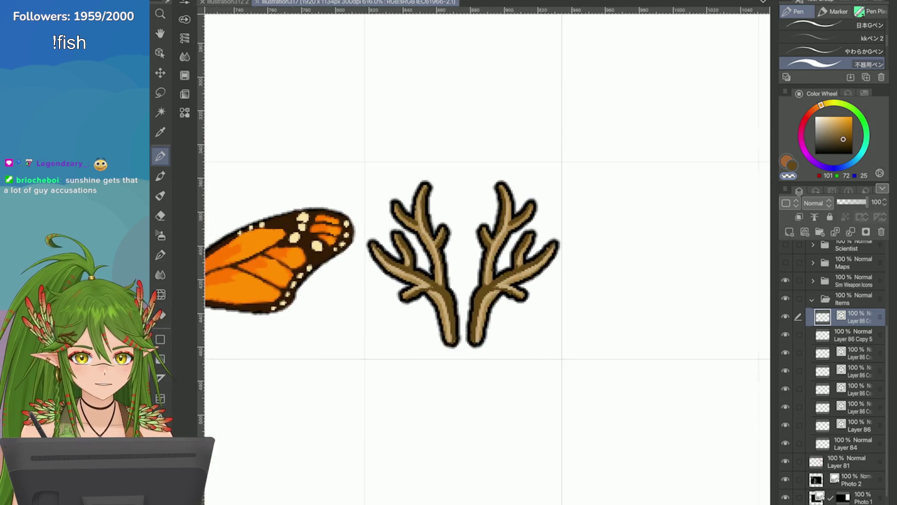
{"action": "scroll", "coordinate": [647, 354], "scroll_direction": "up", "scroll_amount": 3}
{"action": "scroll", "coordinate": [657, 354], "scroll_direction": "down", "scroll_amount": 2}
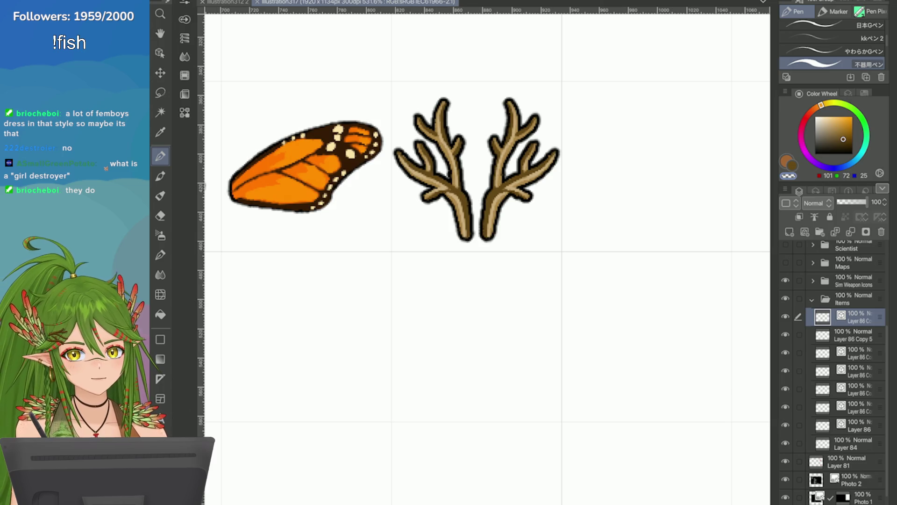
{"action": "scroll", "coordinate": [561, 261], "scroll_direction": "down", "scroll_amount": 3}
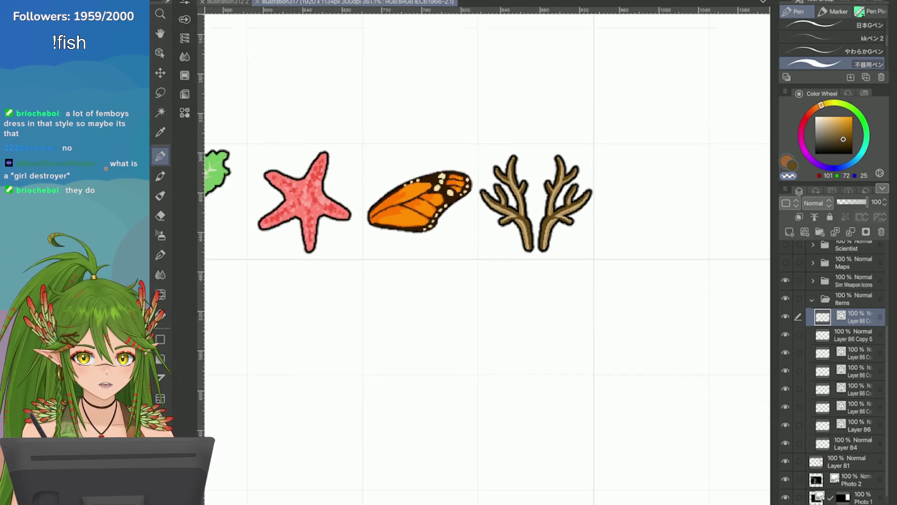
{"action": "scroll", "coordinate": [561, 261], "scroll_direction": "up", "scroll_amount": 3}
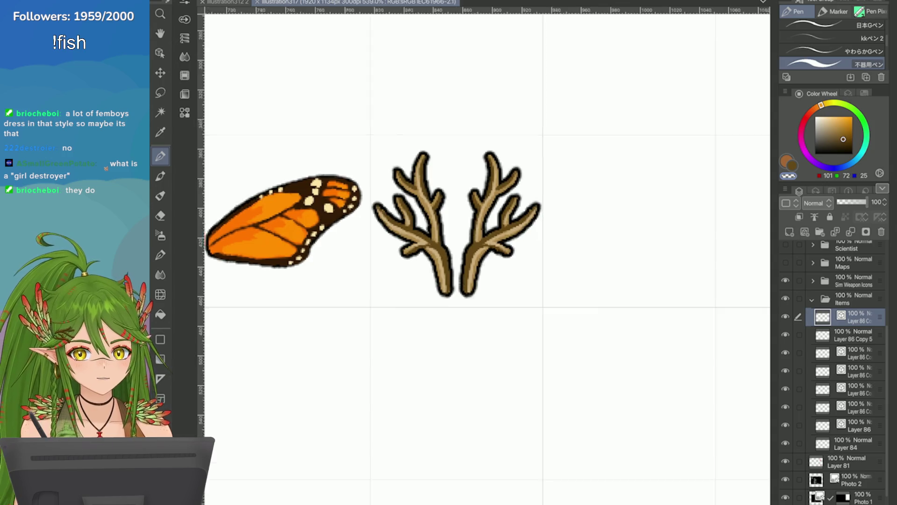
{"action": "scroll", "coordinate": [739, 140], "scroll_direction": "down", "scroll_amount": 1}
{"action": "scroll", "coordinate": [439, 191], "scroll_direction": "down", "scroll_amount": 5}
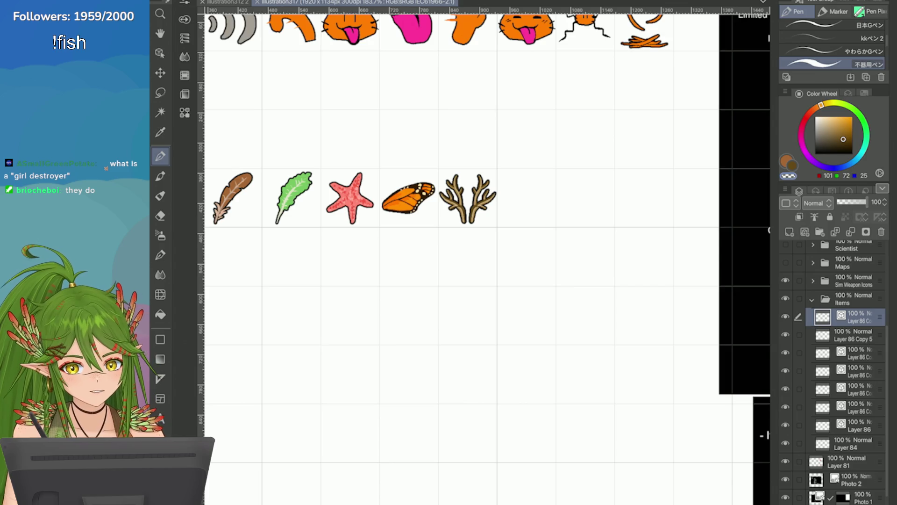
Duplicate the antler layer
{"action": "left_click", "coordinate": [785, 189]}
{"action": "left_click", "coordinate": [682, 152]}
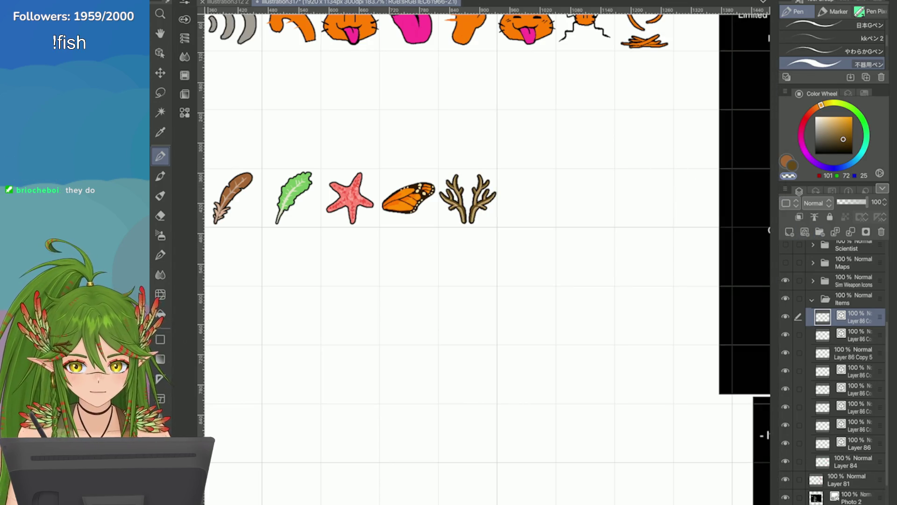
{"action": "scroll", "coordinate": [486, 252], "scroll_direction": "down", "scroll_amount": 3}
{"action": "scroll", "coordinate": [678, 233], "scroll_direction": "up", "scroll_amount": 6}
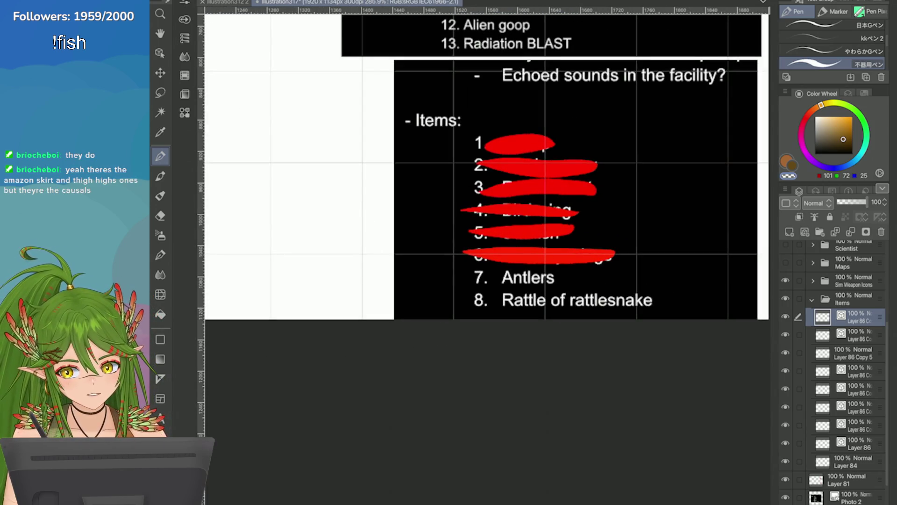
{"action": "scroll", "coordinate": [835, 372], "scroll_direction": "down", "scroll_amount": 2}
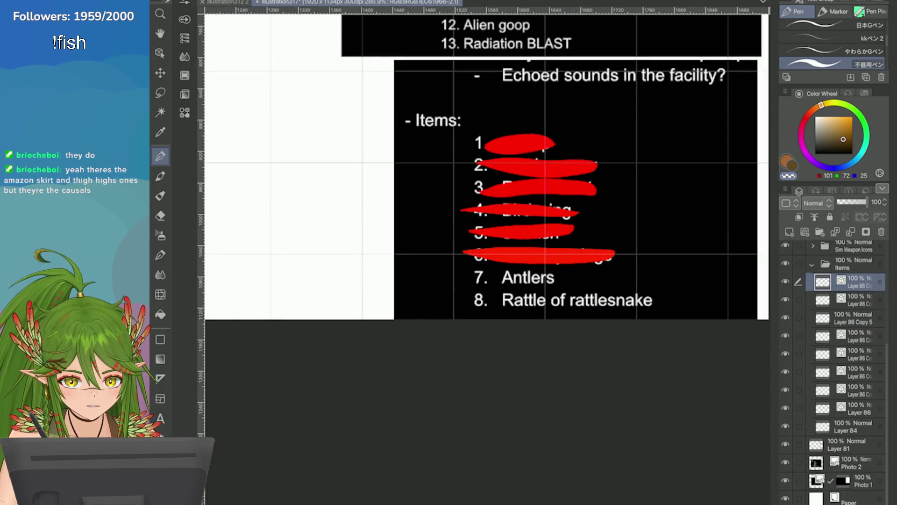
On the items list layer, strike through '7. Antlers' in red and save
{"action": "left_click", "coordinate": [842, 444]}
{"action": "left_click", "coordinate": [538, 187], "text": "alt"}
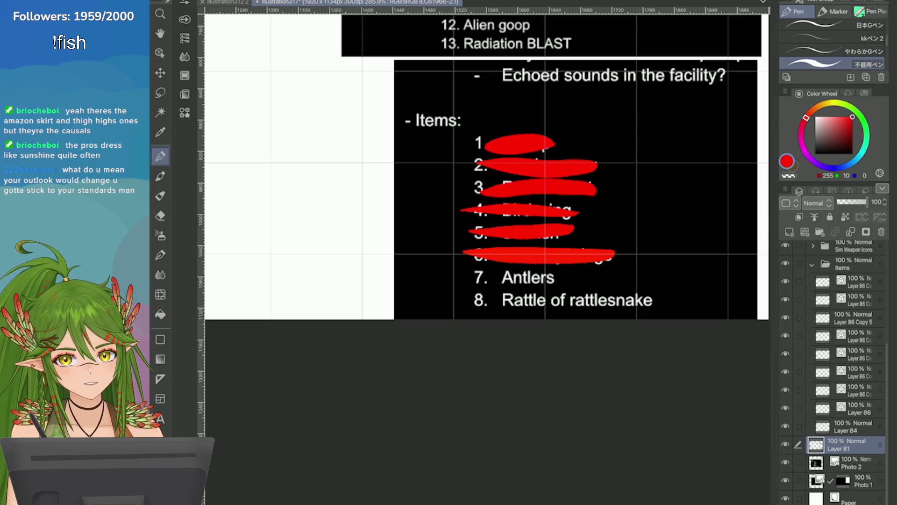
{"action": "left_click_drag", "start_coordinate": [563, 277], "coordinate": [477, 282]}
{"action": "scroll", "coordinate": [489, 265], "scroll_direction": "down", "scroll_amount": 5}
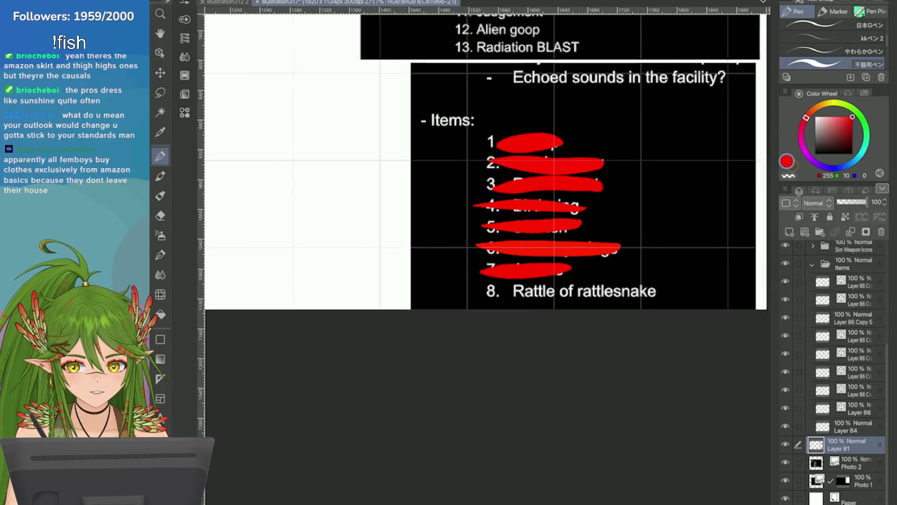
{"action": "key", "text": "ctrl+s"}
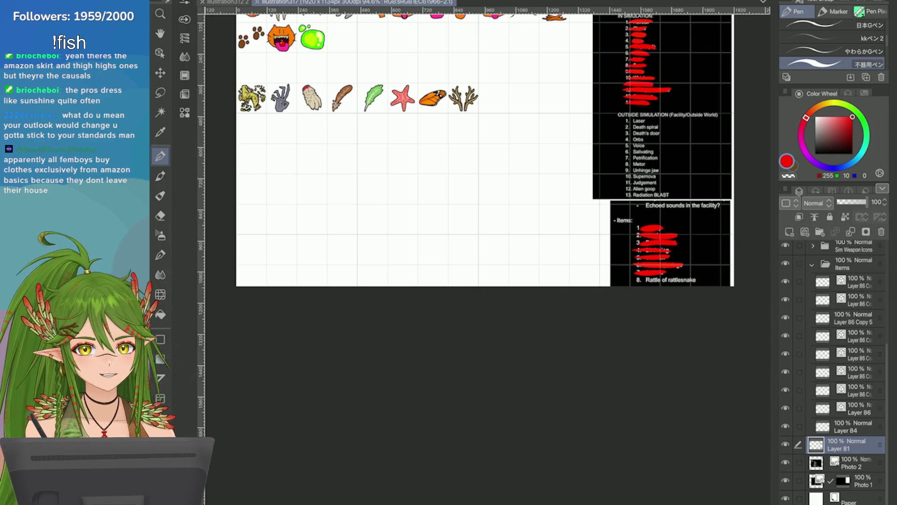
{"action": "scroll", "coordinate": [489, 210], "scroll_direction": "up", "scroll_amount": 2}
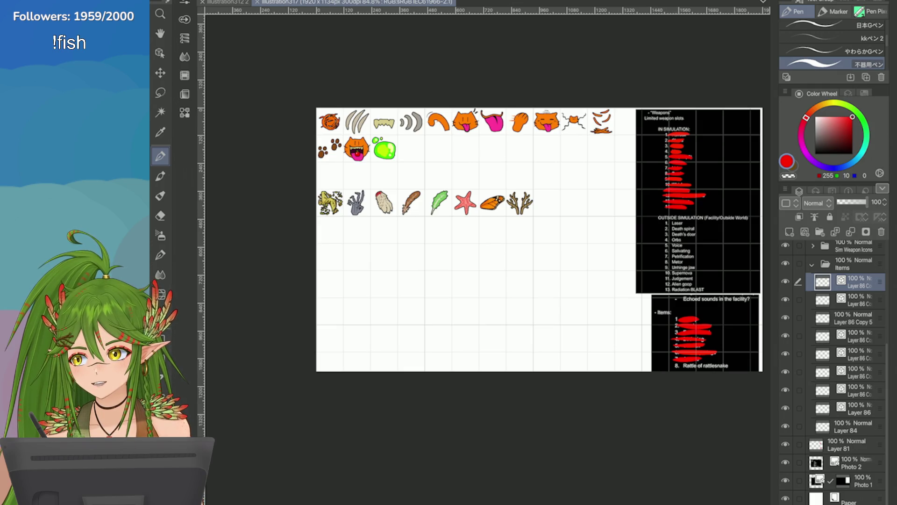
Show the Snake folder briefly, hide it again, and switch to the rattlesnake rattle image search
{"action": "scroll", "coordinate": [832, 374], "scroll_direction": "up", "scroll_amount": 5}
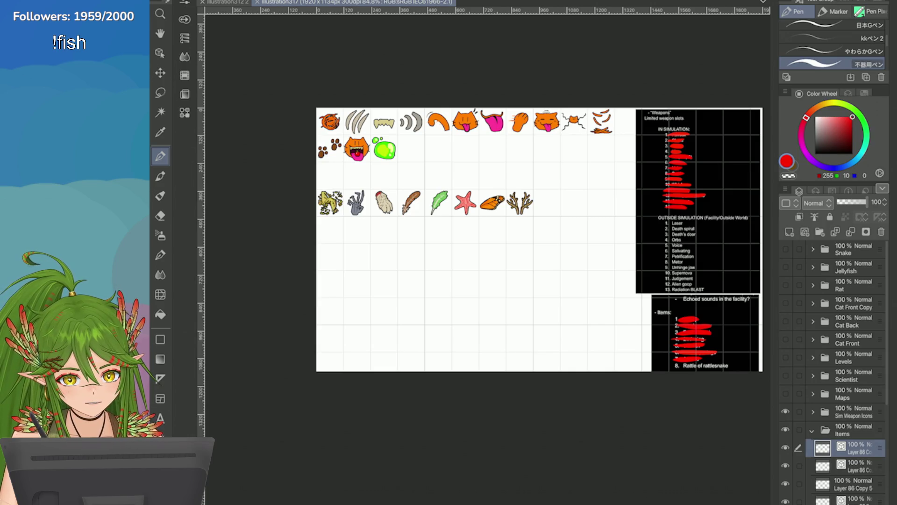
{"action": "left_click", "coordinate": [786, 249]}
{"action": "scroll", "coordinate": [748, 285], "scroll_direction": "up", "scroll_amount": 5}
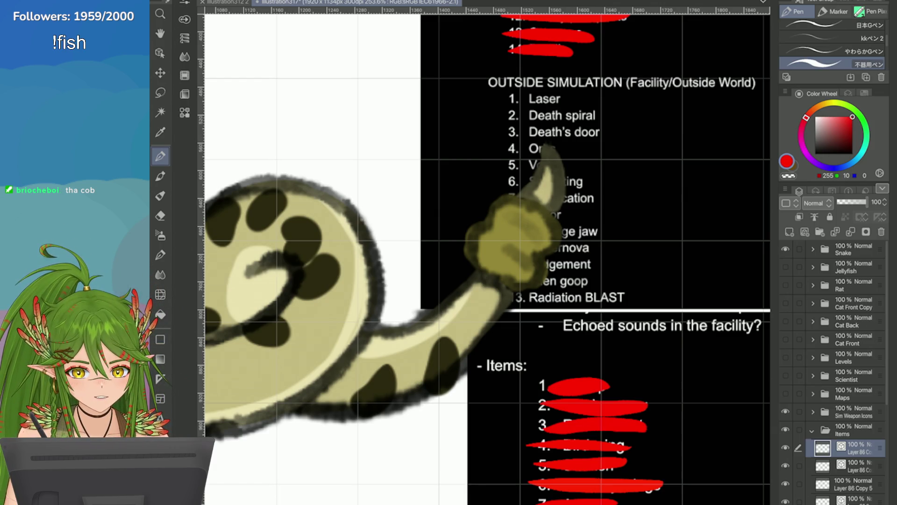
{"action": "left_click", "coordinate": [786, 249]}
{"action": "scroll", "coordinate": [486, 253], "scroll_direction": "down", "scroll_amount": 5}
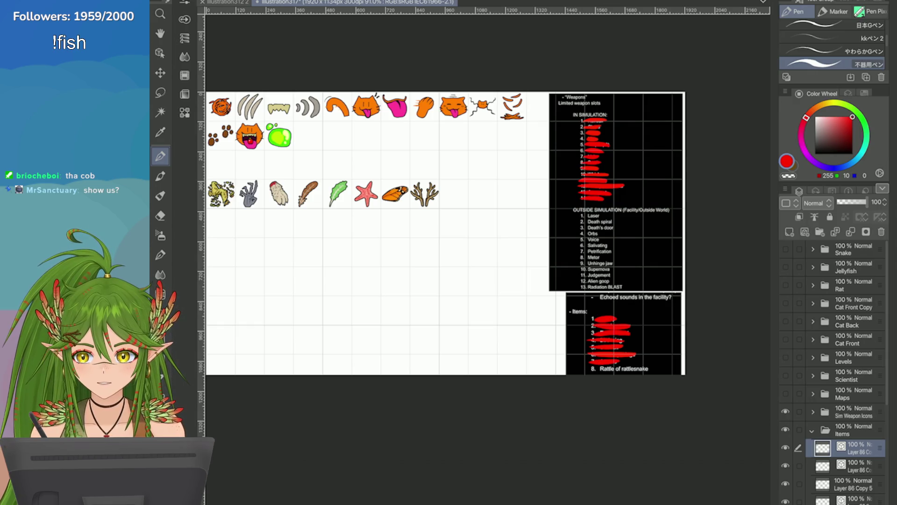
{"action": "key", "text": "alt+Tab"}
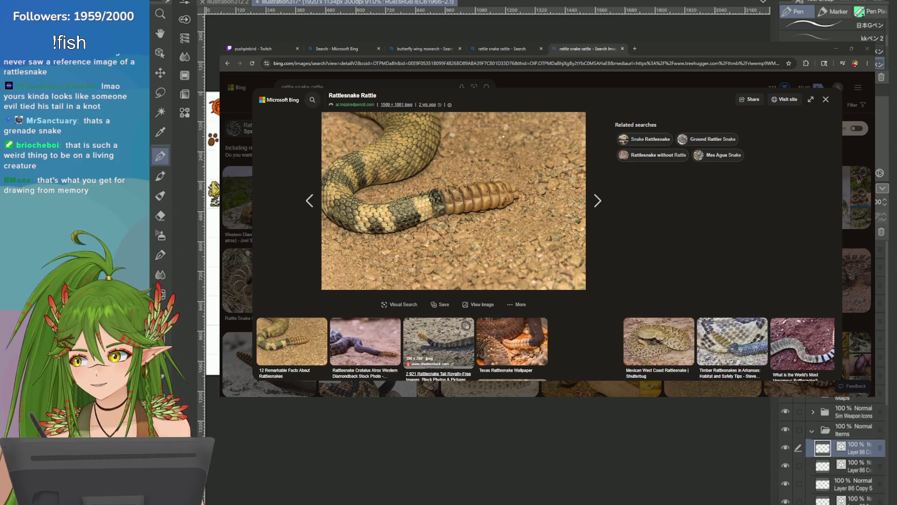
View the rattlesnake tail image, then the coiled orange rattlesnake photo, and return to Clip Studio Paint
{"action": "left_click", "coordinate": [440, 341]}
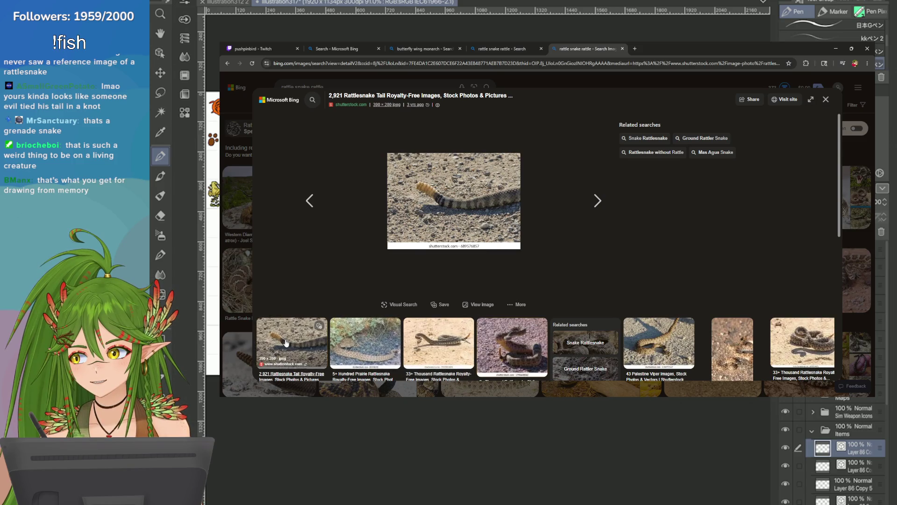
{"action": "left_click", "coordinate": [826, 99]}
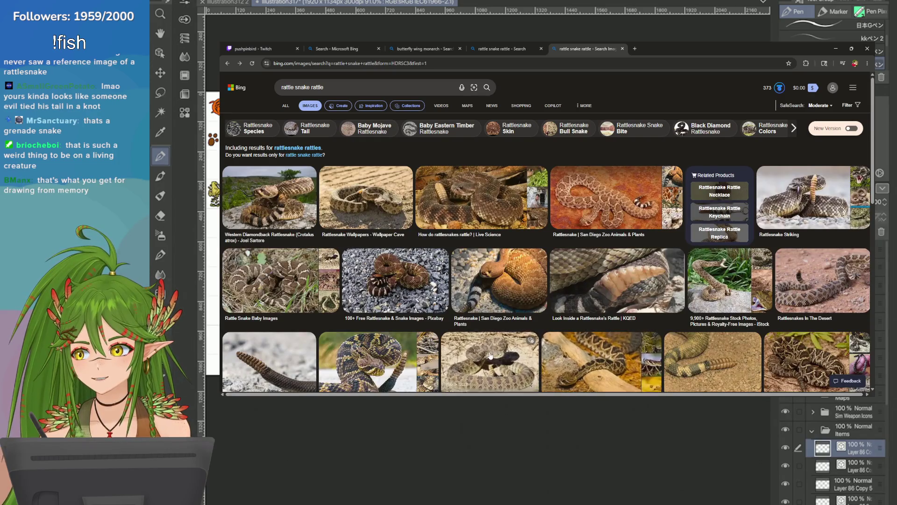
{"action": "left_click", "coordinate": [475, 257]}
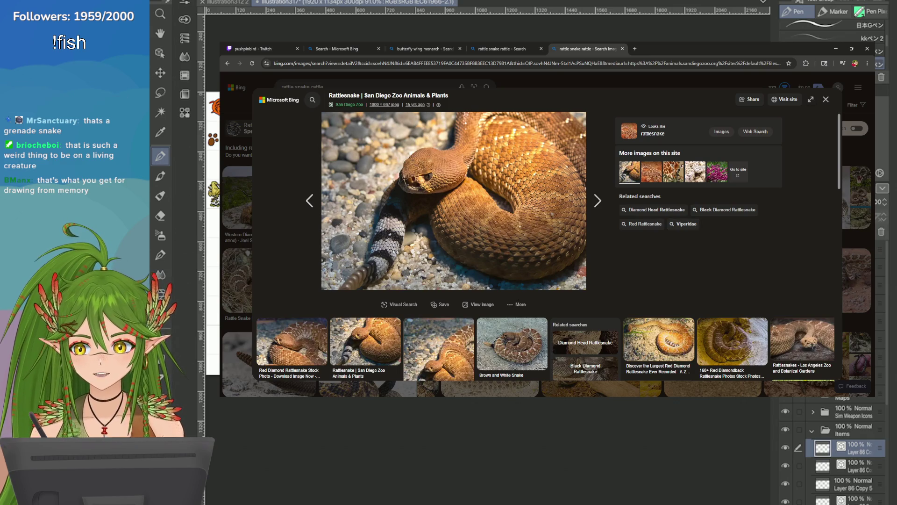
{"action": "key", "text": "alt+Tab"}
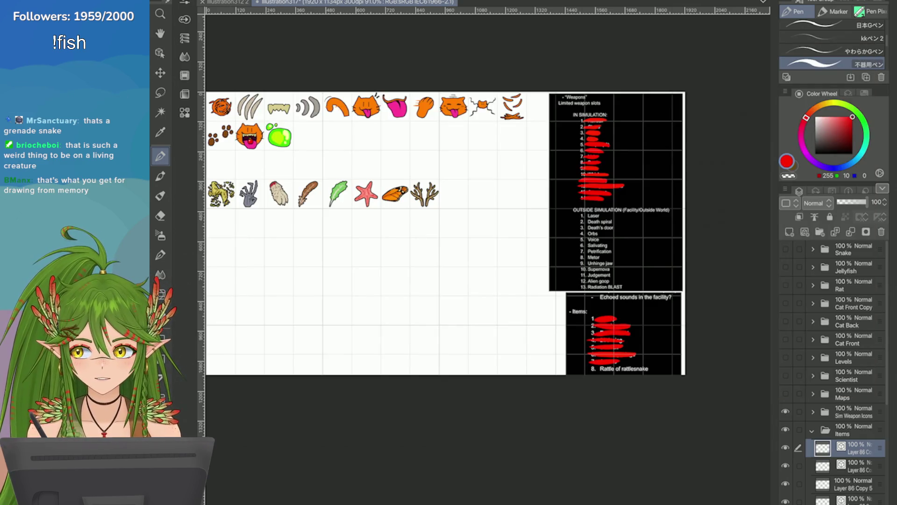
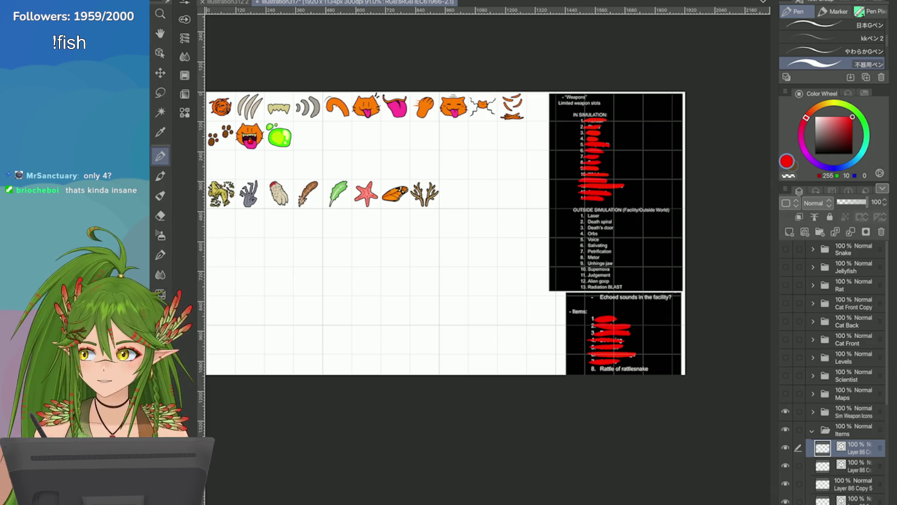
Zoom in close on the brown antlers icon and pick yellow on the Color Wheel
{"action": "scroll", "coordinate": [416, 182], "scroll_direction": "up", "scroll_amount": 6}
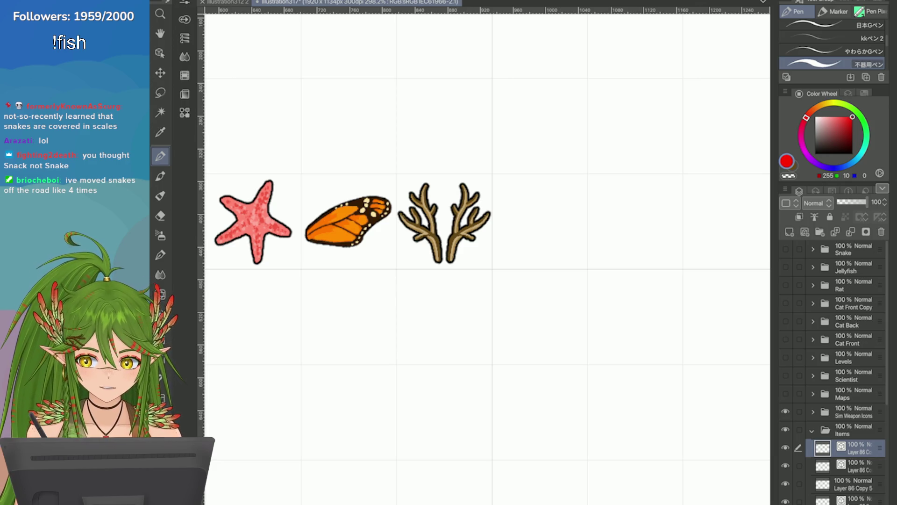
{"action": "scroll", "coordinate": [547, 224], "scroll_direction": "up", "scroll_amount": 3}
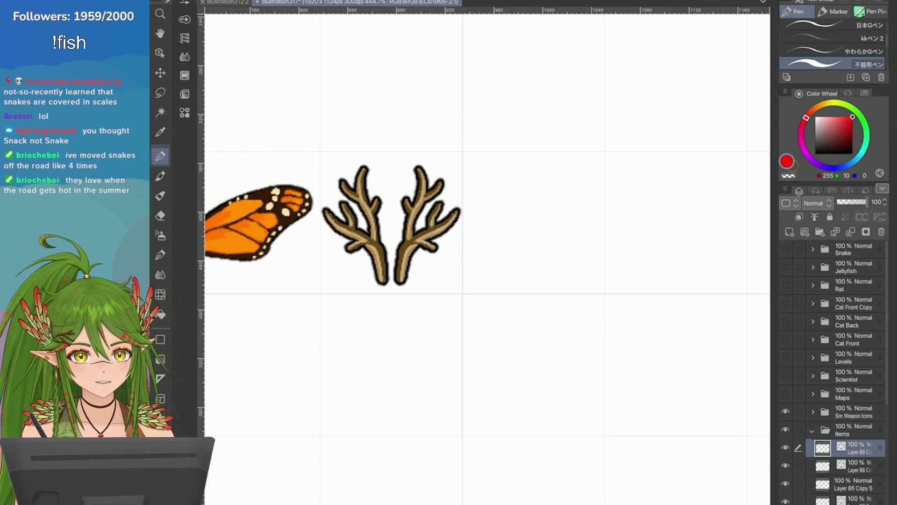
{"action": "scroll", "coordinate": [636, 221], "scroll_direction": "up", "scroll_amount": 3}
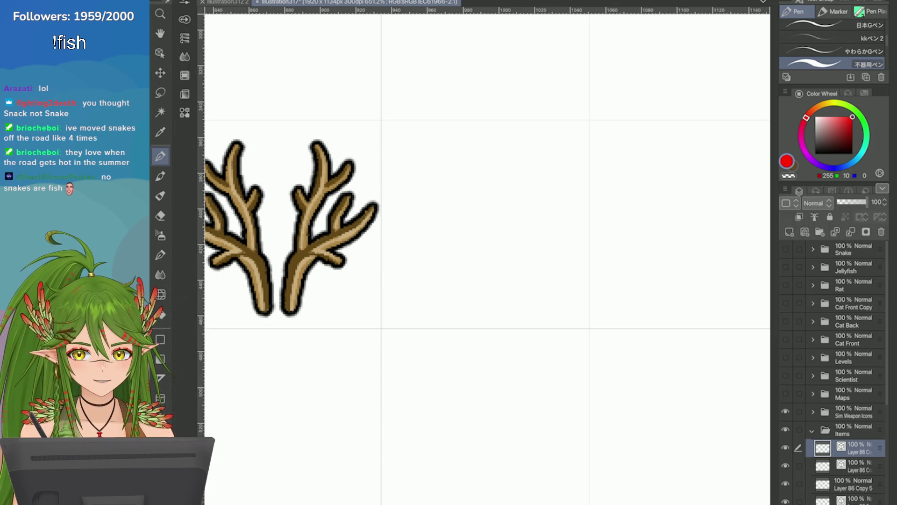
{"action": "left_click", "coordinate": [826, 104]}
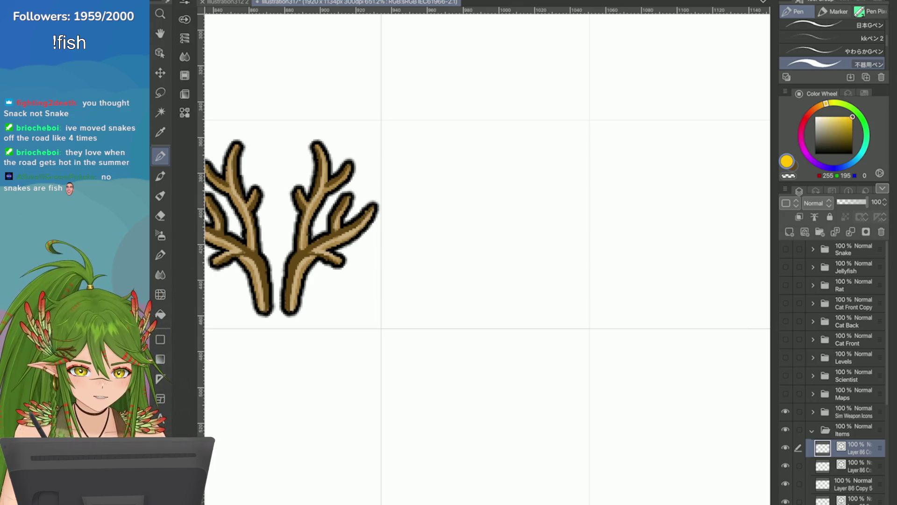
Adjust the drawing colour on the Color Wheel to a muted tan brown
{"action": "left_click", "coordinate": [838, 122]}
{"action": "left_click", "coordinate": [821, 106]}
{"action": "left_click_drag", "start_coordinate": [841, 120], "coordinate": [833, 127]}
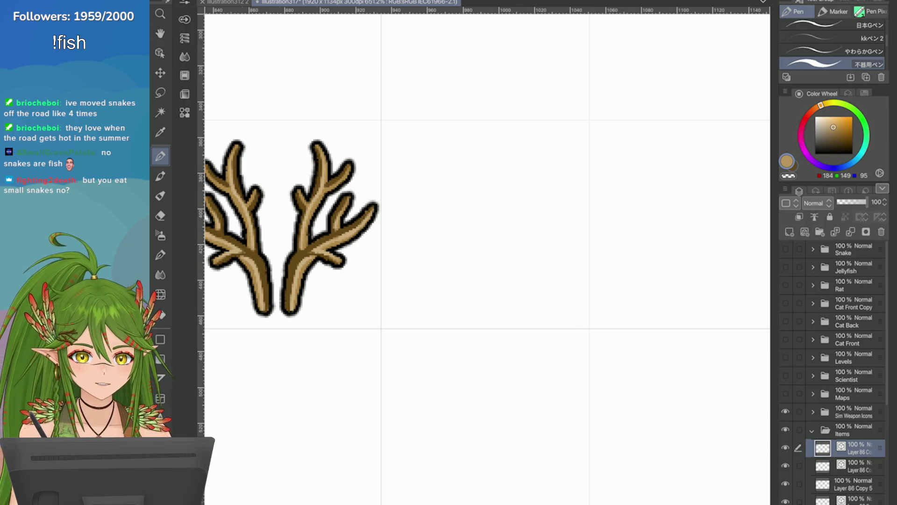
{"action": "scroll", "coordinate": [469, 196], "scroll_direction": "up", "scroll_amount": 2}
Try drawing the first tan oval beside the antlers, undoing each failed stroke
{"action": "left_click_drag", "start_coordinate": [381, 229], "coordinate": [385, 232]}
{"action": "key", "text": "ctrl+z"}
{"action": "left_click_drag", "start_coordinate": [407, 264], "coordinate": [449, 327]}
{"action": "key", "text": "ctrl+z"}
{"action": "scroll", "coordinate": [380, 237], "scroll_direction": "up", "scroll_amount": 1}
{"action": "key", "text": "ctrl+z"}
{"action": "left_click", "coordinate": [378, 301]}
{"action": "key", "text": "ctrl+z"}
{"action": "scroll", "coordinate": [379, 291], "scroll_direction": "down", "scroll_amount": 1}
{"action": "left_click_drag", "start_coordinate": [406, 238], "coordinate": [434, 304]}
{"action": "key", "text": "ctrl+z"}
{"action": "left_click", "coordinate": [398, 258]}
{"action": "left_click_drag", "start_coordinate": [406, 238], "coordinate": [435, 304]}
{"action": "key", "text": "ctrl+z"}
Draw outlined tan ovals with small round knobs, forming a lobed cluster beside the antlers
{"action": "left_click_drag", "start_coordinate": [401, 262], "coordinate": [395, 261]}
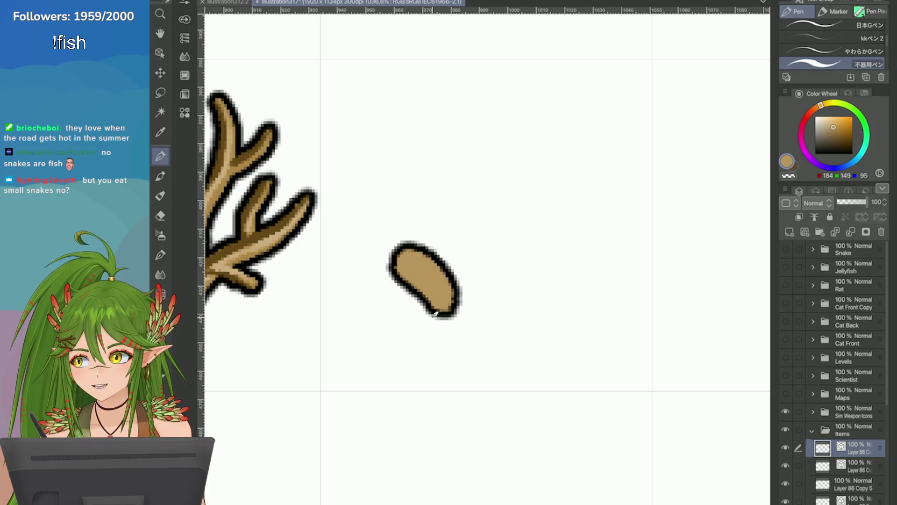
{"action": "left_click_drag", "start_coordinate": [460, 321], "coordinate": [465, 367]}
{"action": "mouse_move", "coordinate": [423, 325]}
{"action": "left_mouse_down"}
{"action": "mouse_move", "coordinate": [432, 335]}
{"action": "mouse_move", "coordinate": [395, 286]}
{"action": "mouse_move", "coordinate": [446, 363]}
{"action": "left_mouse_up"}
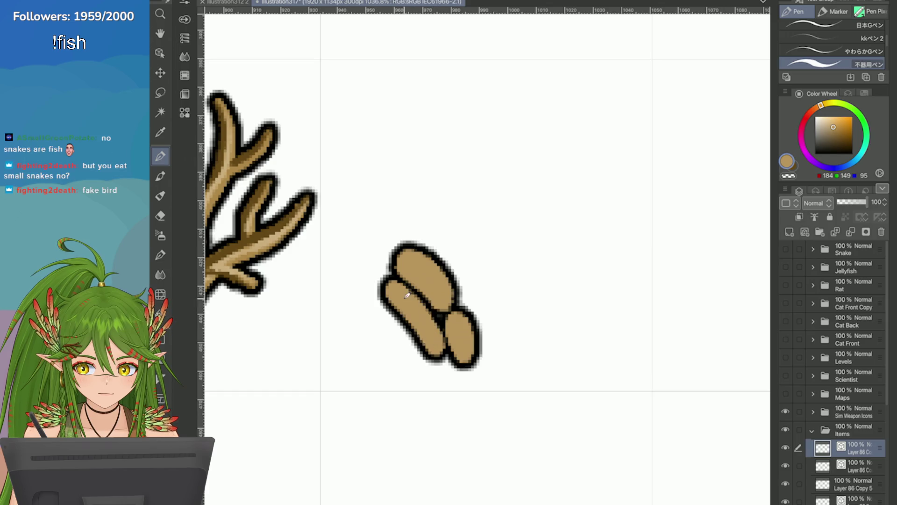
{"action": "left_click_drag", "start_coordinate": [397, 301], "coordinate": [374, 278]}
{"action": "mouse_move", "coordinate": [381, 244]}
{"action": "left_mouse_down"}
{"action": "mouse_move", "coordinate": [365, 285]}
{"action": "mouse_move", "coordinate": [388, 303]}
{"action": "left_mouse_up"}
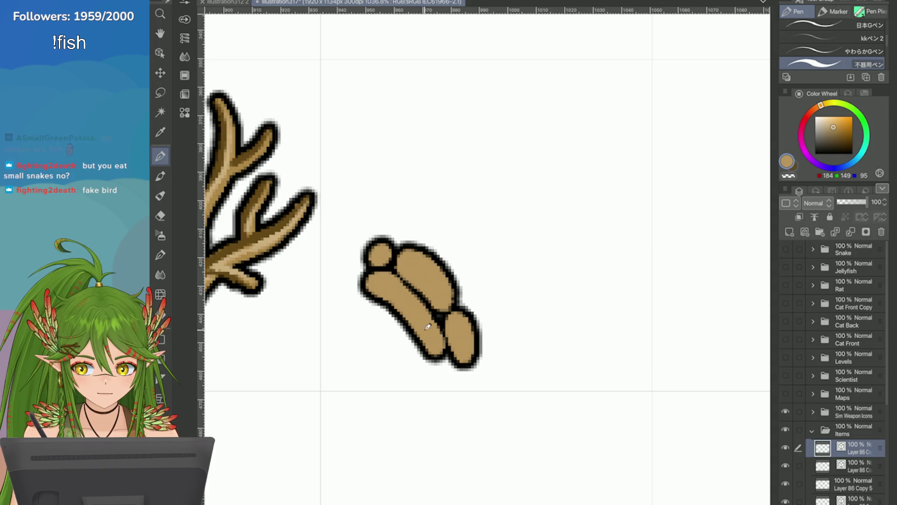
{"action": "scroll", "coordinate": [435, 351], "scroll_direction": "down", "scroll_amount": 5}
{"action": "scroll", "coordinate": [435, 351], "scroll_direction": "up", "scroll_amount": 4}
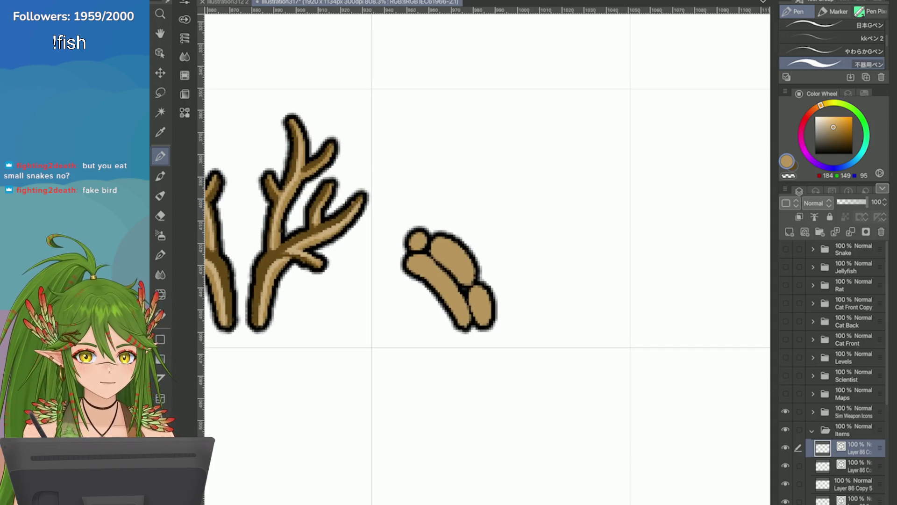
Duplicate the oval cluster layer, then move and rotate the copy up-right over the original
{"action": "left_click", "coordinate": [786, 188]}
{"action": "left_click", "coordinate": [666, 152]}
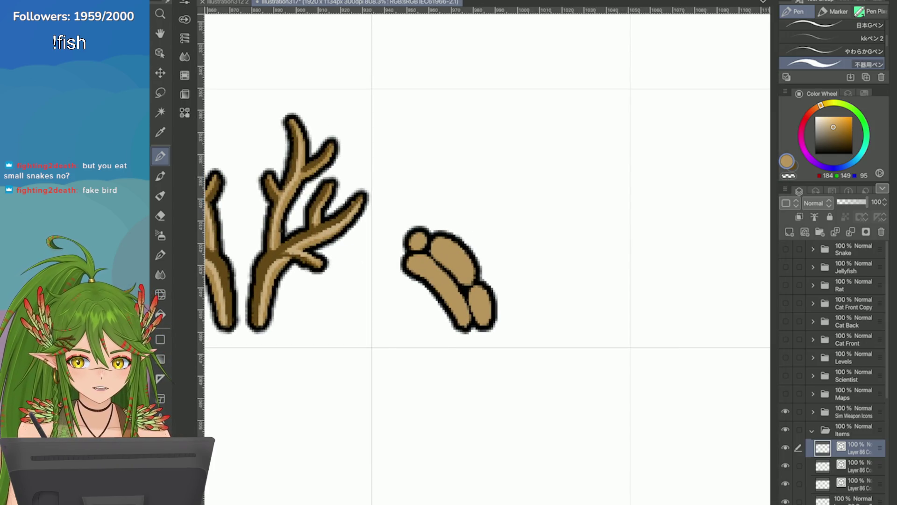
{"action": "key", "text": "ctrl+t"}
{"action": "left_click_drag", "start_coordinate": [449, 278], "coordinate": [491, 256]}
{"action": "left_click_drag", "start_coordinate": [677, 327], "coordinate": [690, 348]}
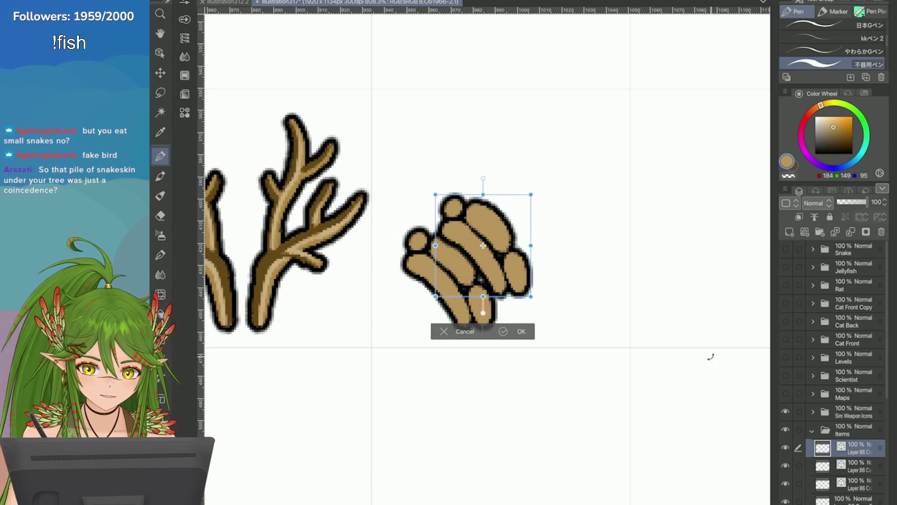
{"action": "key", "text": "ctrl+s"}
{"action": "key", "text": "Return"}
Select the neighbouring copy layers and try merging them, then undo the merge
{"action": "left_click", "coordinate": [851, 465]}
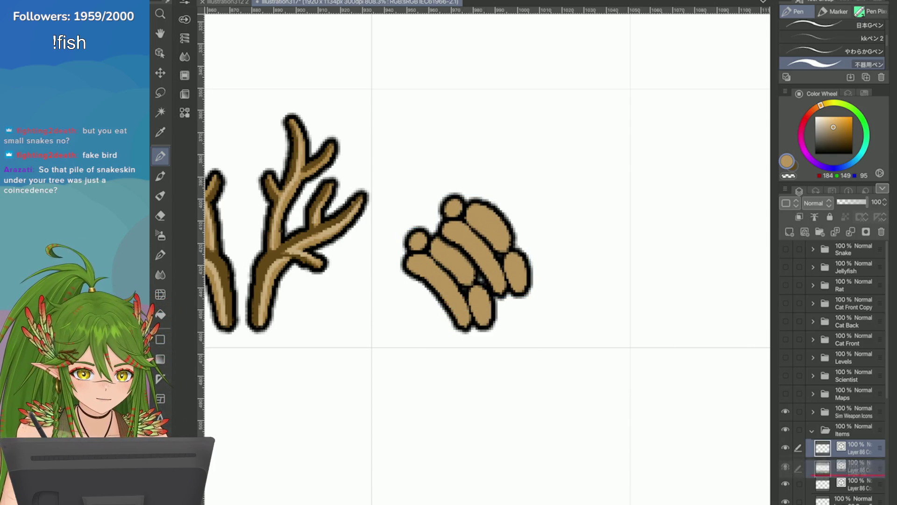
{"action": "key", "text": "ctrl+t"}
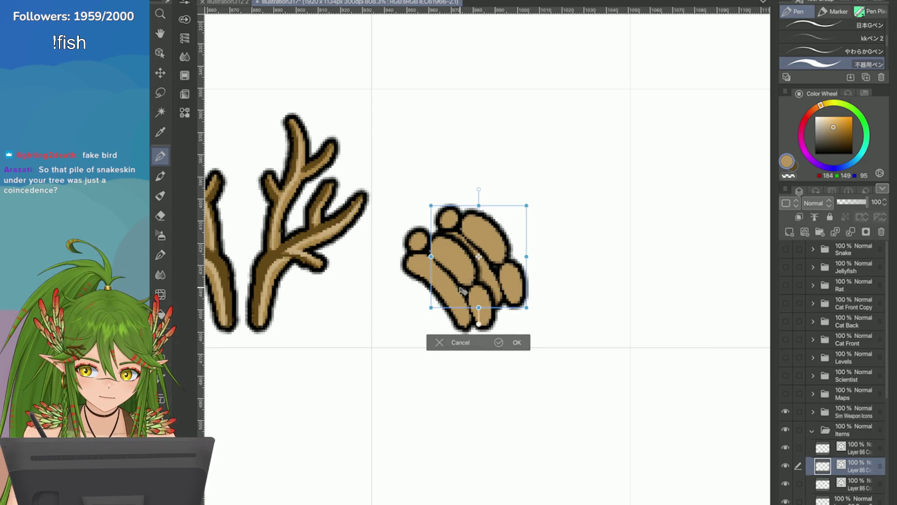
{"action": "left_click", "coordinate": [495, 337]}
{"action": "scroll", "coordinate": [841, 421], "scroll_direction": "down", "scroll_amount": 1}
{"action": "left_click", "coordinate": [851, 420]}
{"action": "left_click", "coordinate": [815, 217]}
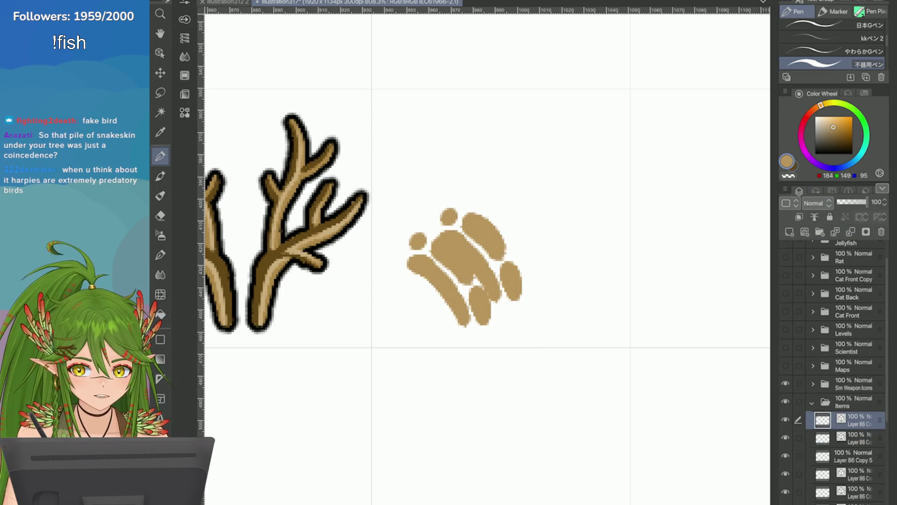
{"action": "key", "text": "ctrl+z"}
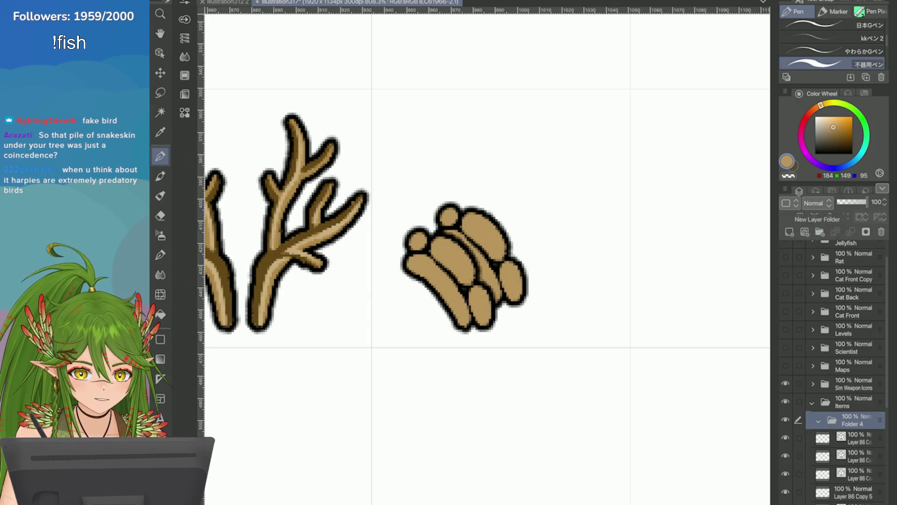
Create Folder 4 inside the Items group and move both cluster layers into it
{"action": "left_click", "coordinate": [820, 232]}
{"action": "left_click", "coordinate": [855, 456], "text": "ctrl"}
{"action": "left_click_drag", "start_coordinate": [855, 438], "coordinate": [855, 421]}
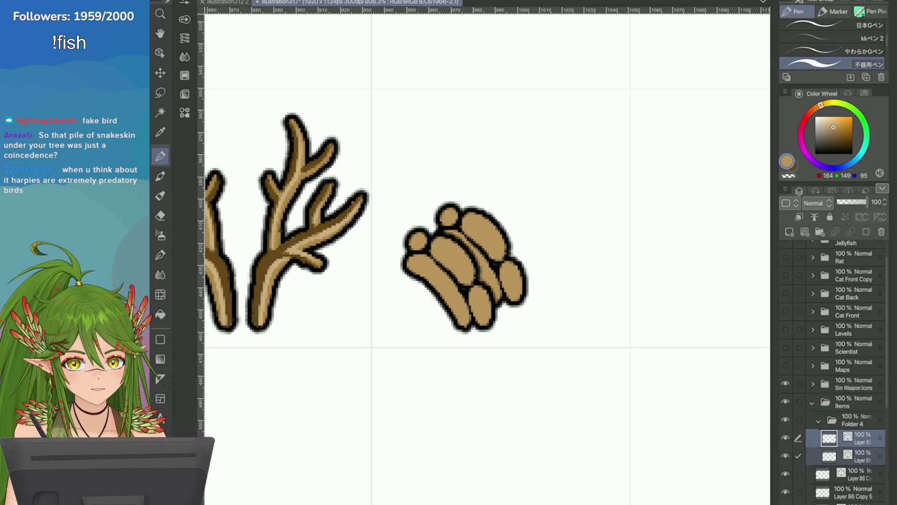
{"action": "scroll", "coordinate": [835, 370], "scroll_direction": "down", "scroll_amount": 2}
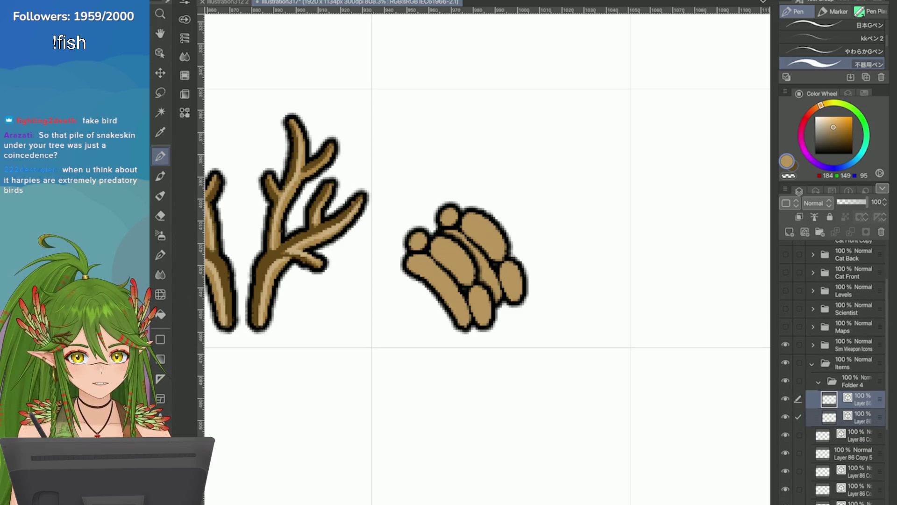
Duplicate the selected layers and move the copy up-right, enlarging it slightly
{"action": "right_click", "coordinate": [786, 417]}
{"action": "left_click", "coordinate": [715, 216]}
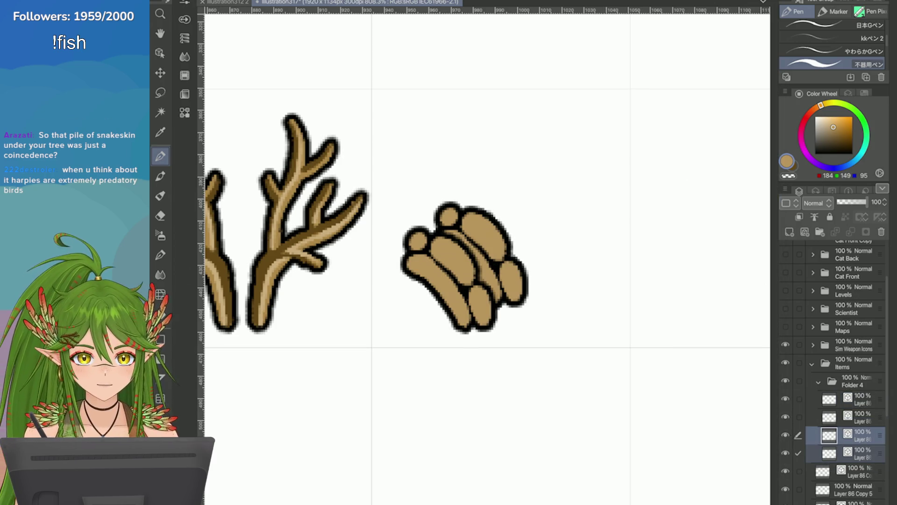
{"action": "key", "text": "ctrl+t"}
{"action": "left_click_drag", "start_coordinate": [418, 319], "coordinate": [494, 263]}
{"action": "left_click_drag", "start_coordinate": [582, 278], "coordinate": [588, 284]}
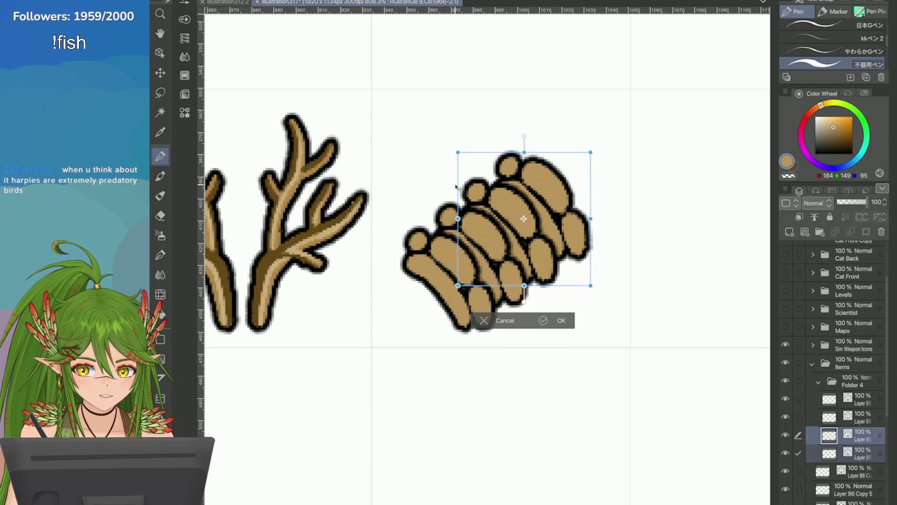
{"action": "left_click_drag", "start_coordinate": [458, 153], "coordinate": [451, 146]}
{"action": "left_click_drag", "start_coordinate": [476, 269], "coordinate": [481, 276]}
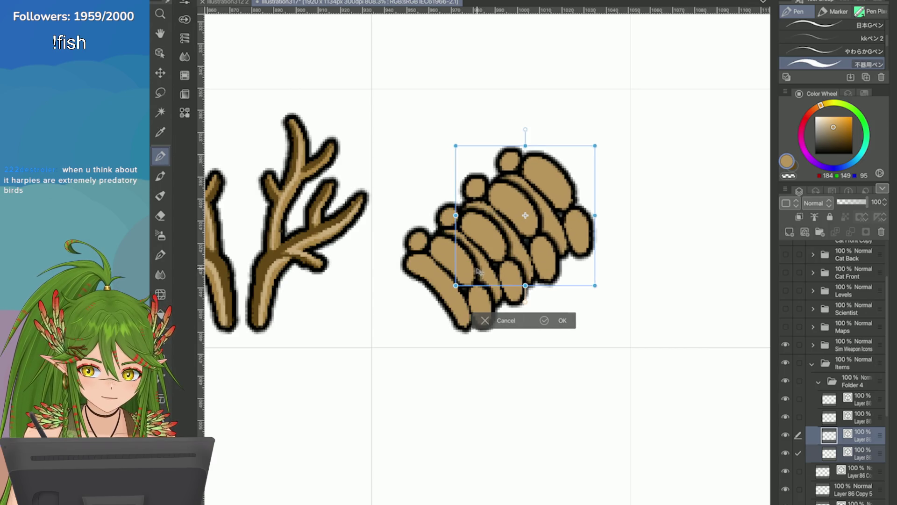
{"action": "key", "text": "Return"}
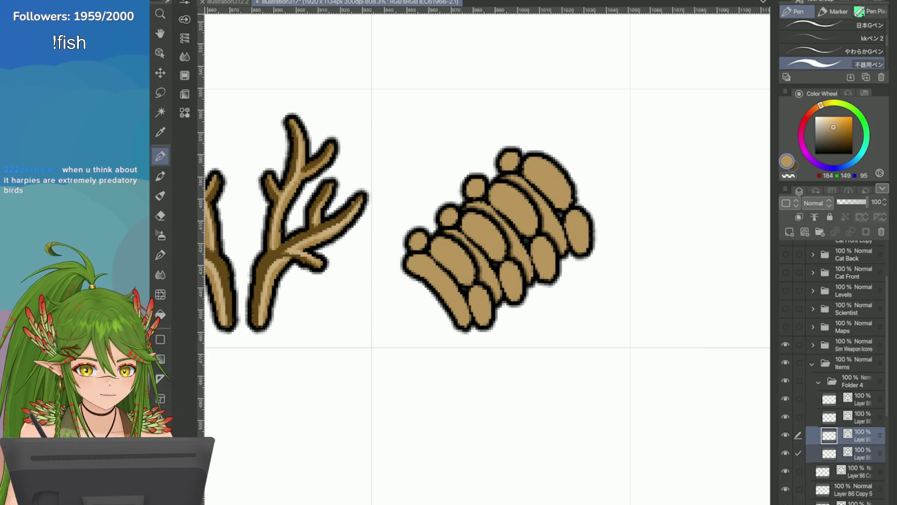
Duplicate another cluster layer, reorder it lower in Folder 4, and move it up-right to extend the spine
{"action": "left_click", "coordinate": [836, 398]}
{"action": "right_click", "coordinate": [837, 399]}
{"action": "left_click", "coordinate": [686, 154]}
{"action": "left_click_drag", "start_coordinate": [837, 398], "coordinate": [837, 471]}
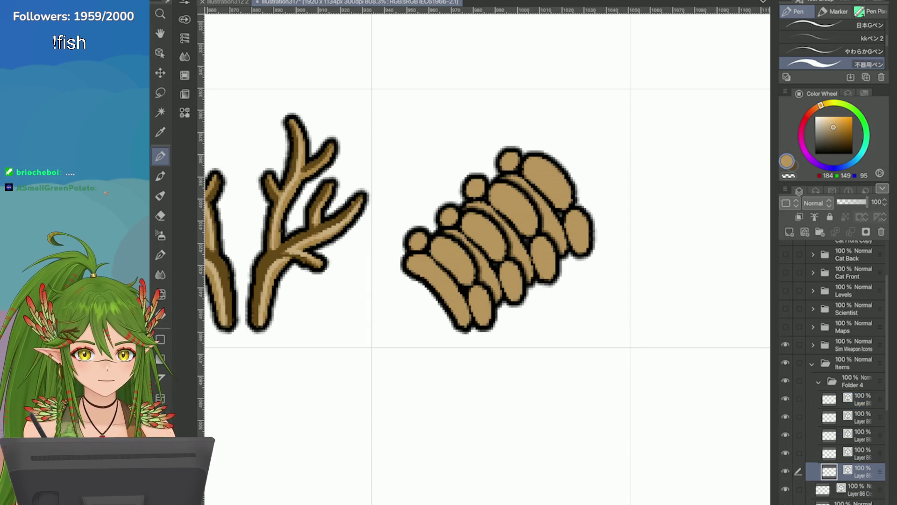
{"action": "key", "text": "ctrl+t"}
{"action": "mouse_move", "coordinate": [432, 298]}
{"action": "left_mouse_down"}
{"action": "mouse_move", "coordinate": [553, 204]}
{"action": "mouse_move", "coordinate": [549, 211]}
{"action": "left_mouse_up"}
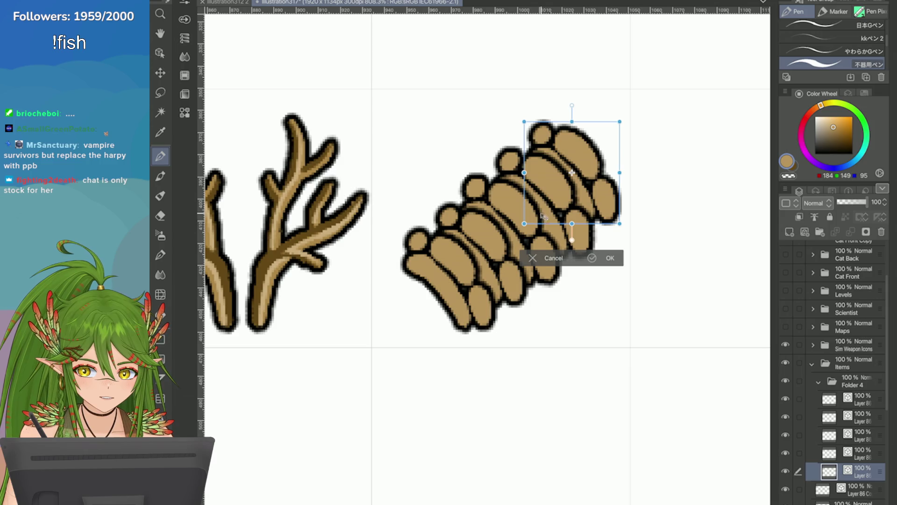
{"action": "key", "text": "Return"}
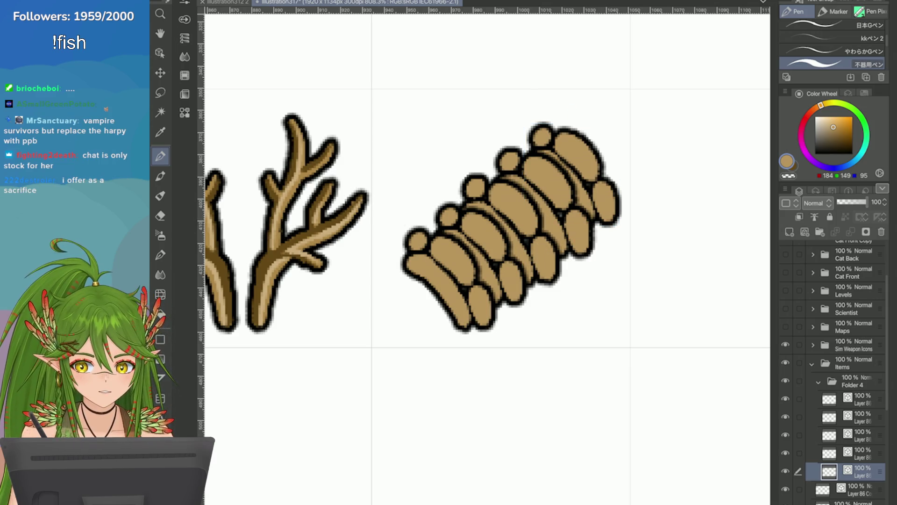
{"action": "scroll", "coordinate": [514, 211], "scroll_direction": "down", "scroll_amount": 10}
{"action": "scroll", "coordinate": [514, 210], "scroll_direction": "up", "scroll_amount": 8}
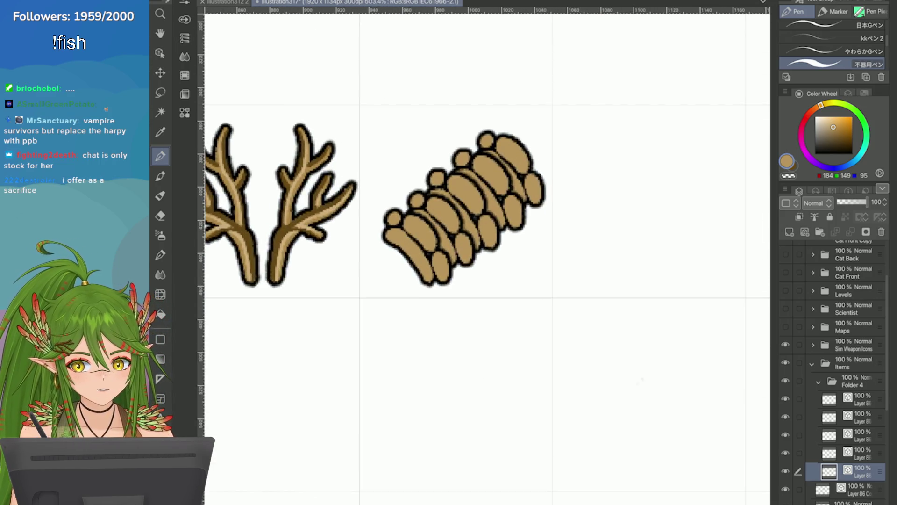
Shift the spine's top ellipses slightly to the left in two transforms
{"action": "key", "text": "e"}
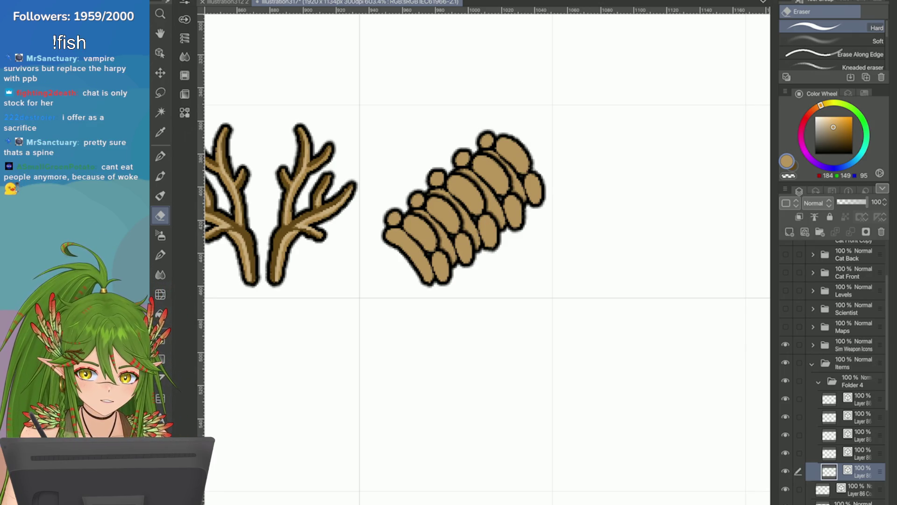
{"action": "key", "text": "ctrl+t"}
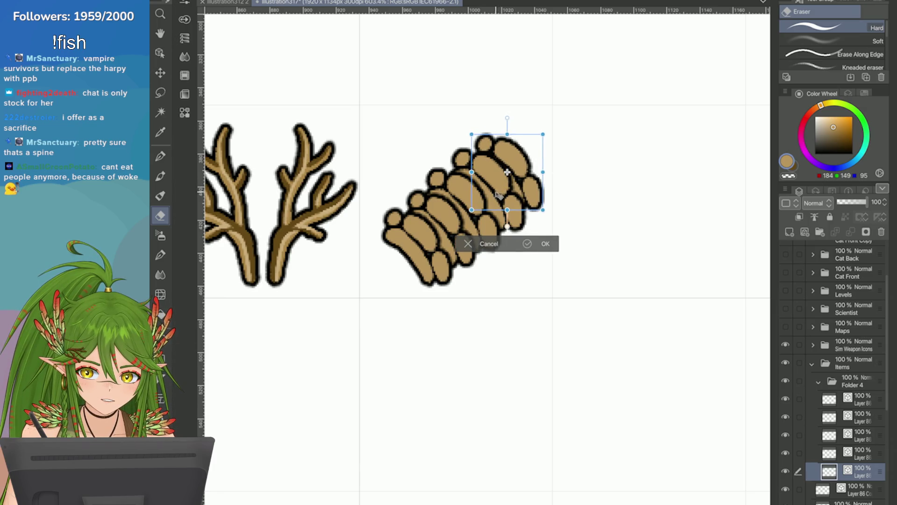
{"action": "left_click_drag", "start_coordinate": [500, 194], "coordinate": [494, 195]}
{"action": "left_click", "coordinate": [524, 245]}
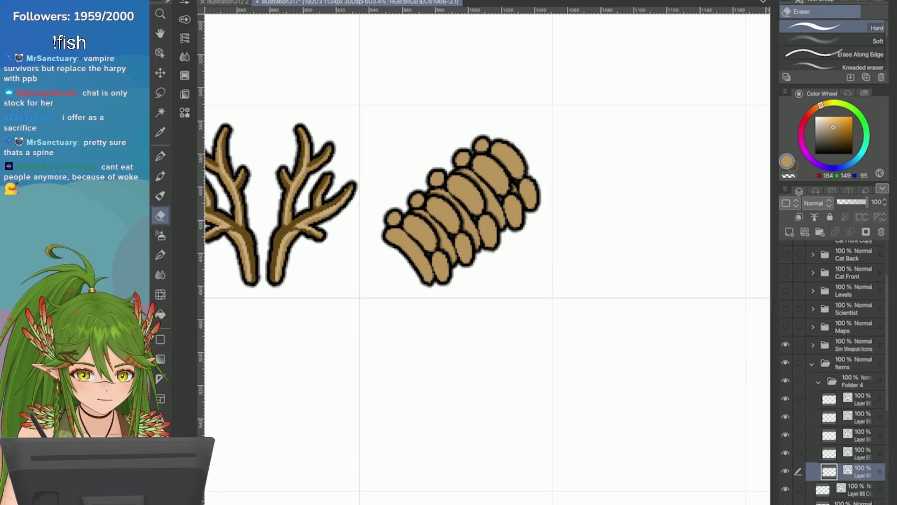
{"action": "key", "text": "ctrl+t"}
{"action": "left_click_drag", "start_coordinate": [478, 224], "coordinate": [471, 223]}
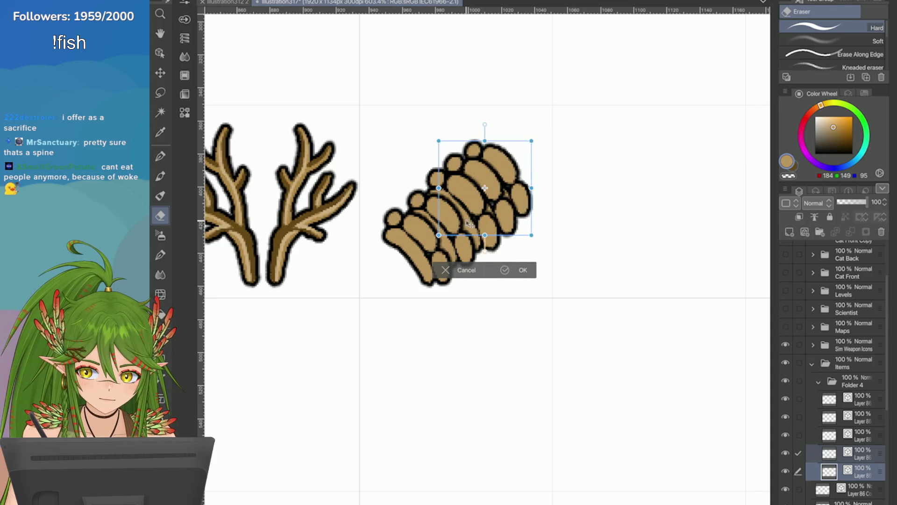
{"action": "left_click", "coordinate": [509, 261]}
Nudge more and more spine layers left and down with the arrow keys
{"action": "left_click", "coordinate": [860, 435], "text": "ctrl"}
{"action": "key", "text": "ctrl+t"}
{"action": "key", "text": "Left"}
{"action": "key", "text": "Left"}
{"action": "key", "text": "Down"}
{"action": "key", "text": "Down"}
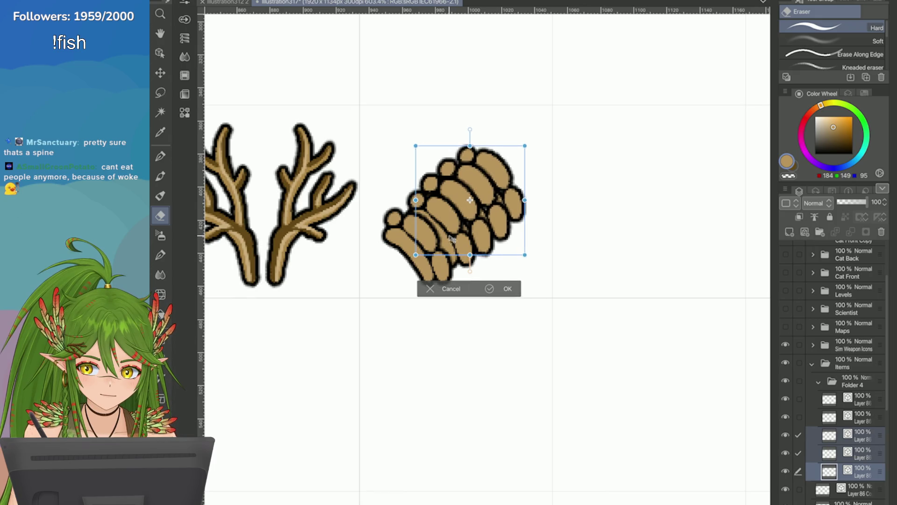
{"action": "left_click", "coordinate": [490, 289]}
{"action": "left_click", "coordinate": [860, 417], "text": "ctrl"}
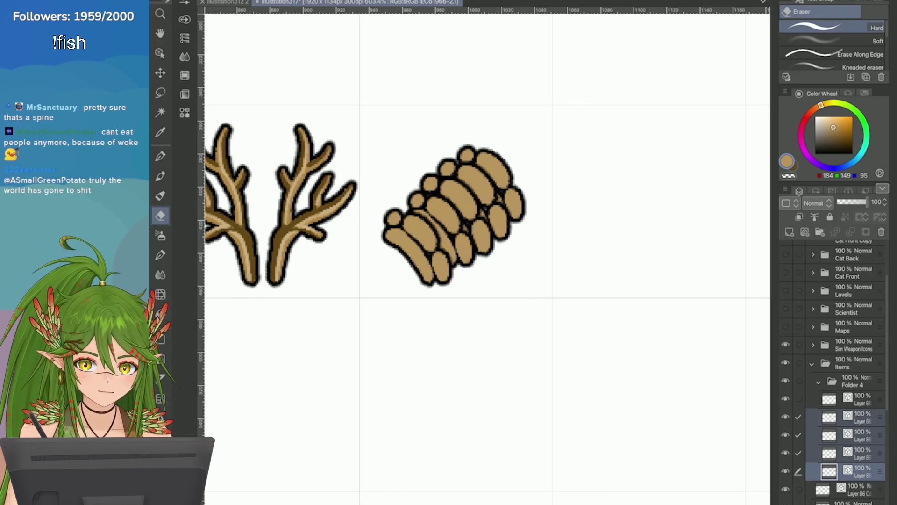
{"action": "key", "text": "ctrl+t"}
{"action": "key", "text": "Down"}
{"action": "key", "text": "Left"}
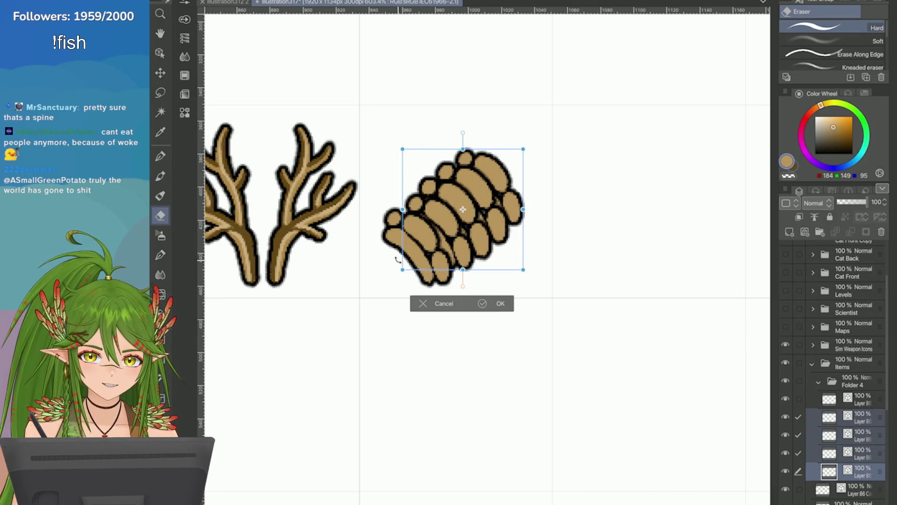
{"action": "key", "text": "Left"}
{"action": "key", "text": "Left"}
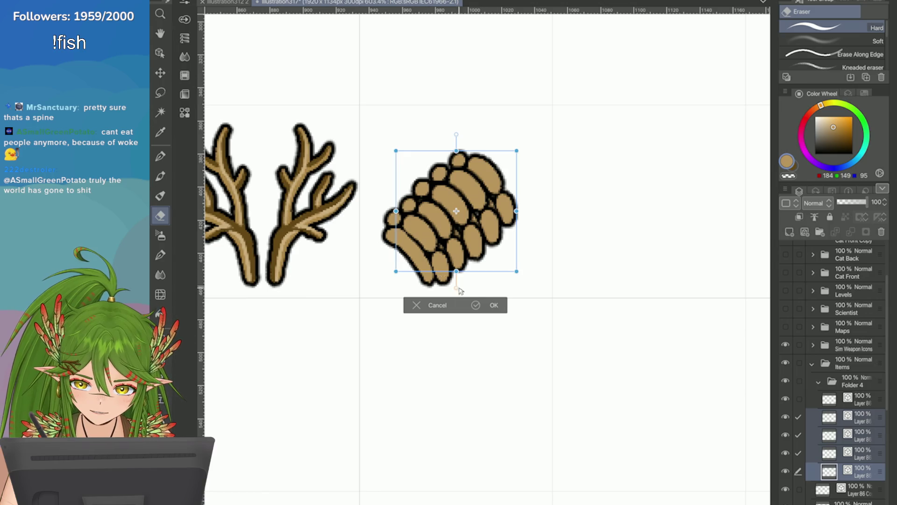
{"action": "left_click", "coordinate": [476, 305]}
Enlarge the whole spine icon and adjust its height, then clear the layer selection
{"action": "left_click", "coordinate": [856, 399], "text": "ctrl"}
{"action": "key", "text": "ctrl+t"}
{"action": "mouse_move", "coordinate": [405, 230]}
{"action": "left_mouse_down"}
{"action": "mouse_move", "coordinate": [391, 280]}
{"action": "mouse_move", "coordinate": [405, 255]}
{"action": "left_mouse_up"}
{"action": "left_click_drag", "start_coordinate": [456, 279], "coordinate": [454, 281]}
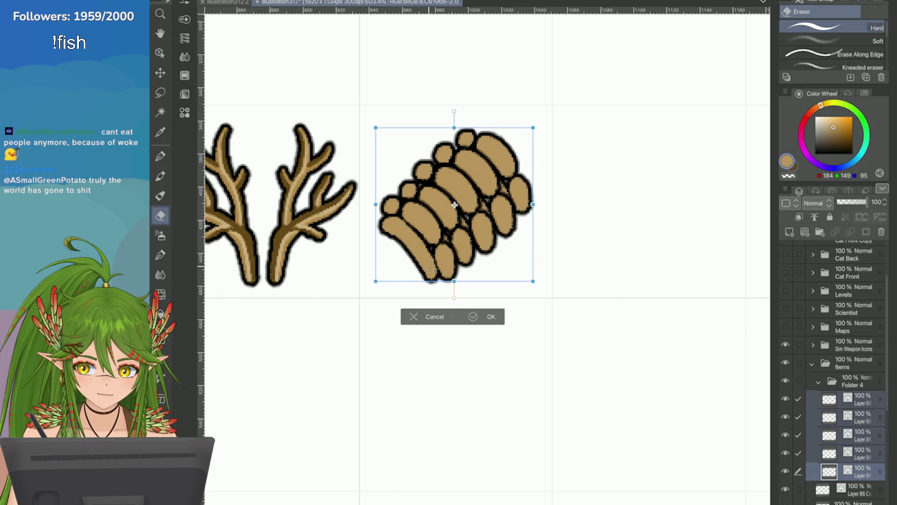
{"action": "left_click", "coordinate": [477, 317]}
{"action": "left_click", "coordinate": [860, 471]}
{"action": "scroll", "coordinate": [842, 374], "scroll_direction": "down", "scroll_amount": 2}
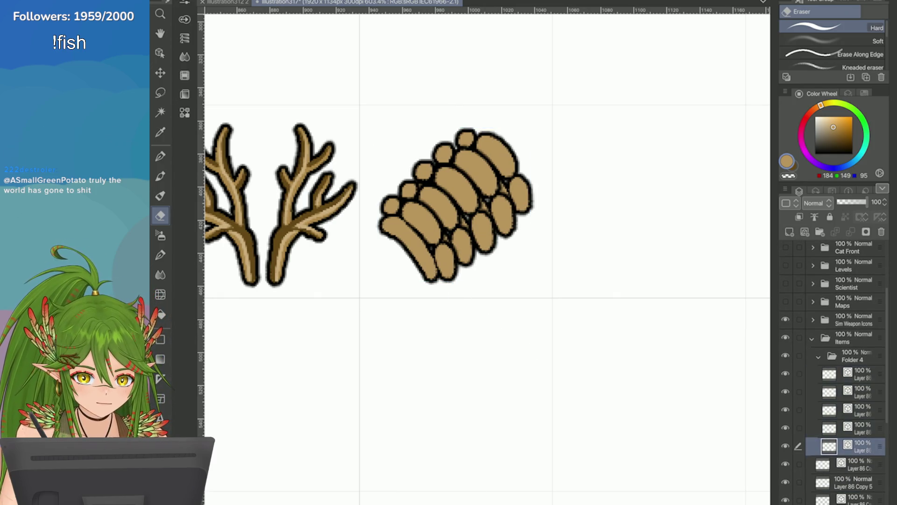
Switch back to the pen and save the item sheet
{"action": "key", "text": "p"}
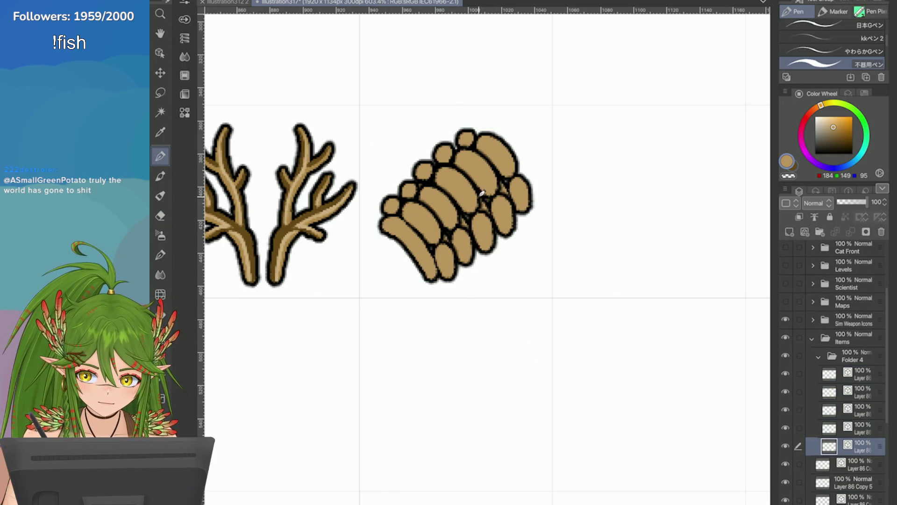
{"action": "scroll", "coordinate": [464, 155], "scroll_direction": "down", "scroll_amount": 8}
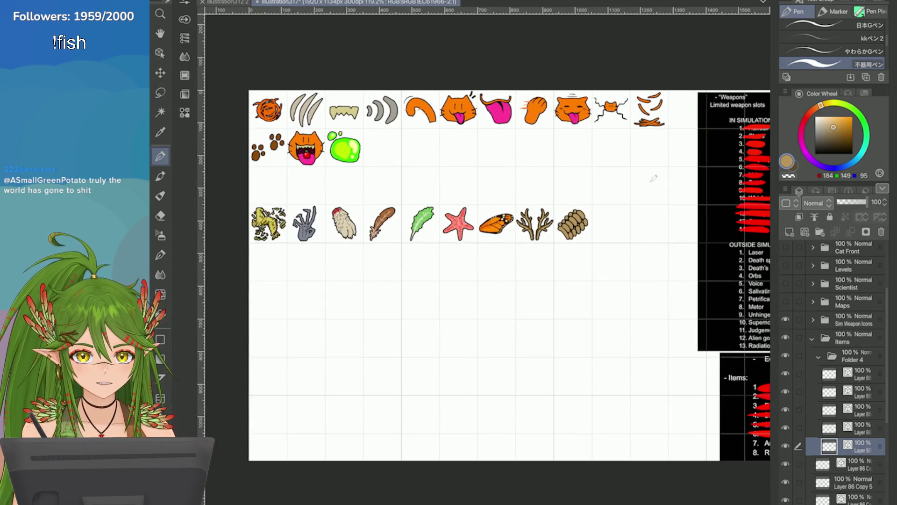
{"action": "scroll", "coordinate": [650, 261], "scroll_direction": "up", "scroll_amount": 5}
{"action": "key", "text": "ctrl+s"}
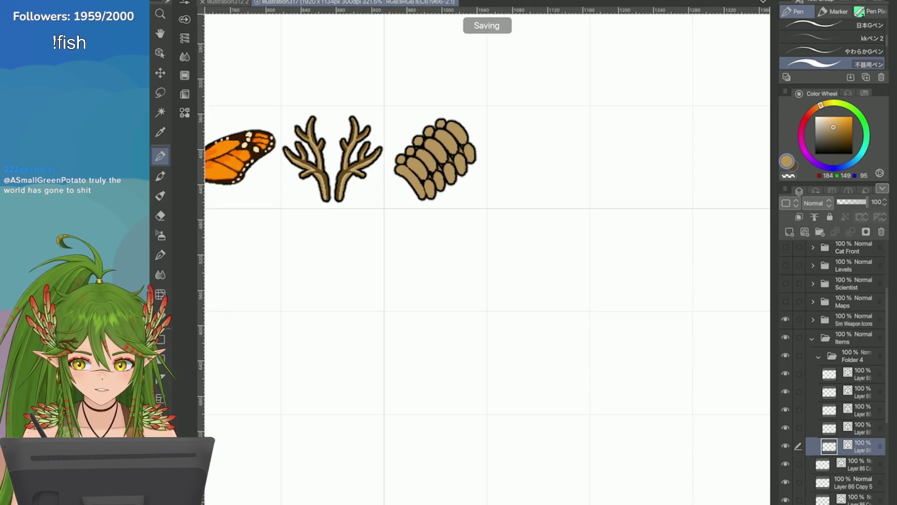
{"action": "scroll", "coordinate": [729, 253], "scroll_direction": "down", "scroll_amount": 4}
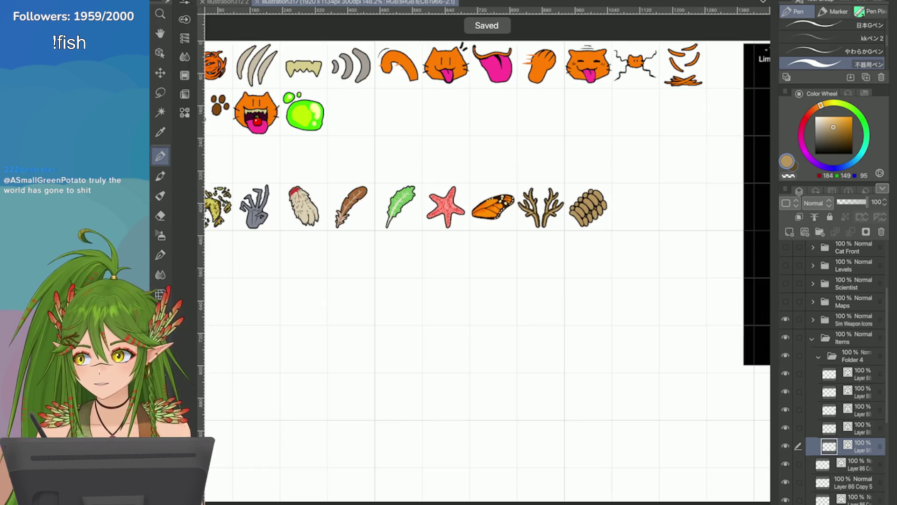
{"action": "scroll", "coordinate": [588, 208], "scroll_direction": "up", "scroll_amount": 5}
Move only the spine icon slightly left and down, reverting an accidental move of the antlers
{"action": "key", "text": "ctrl+t"}
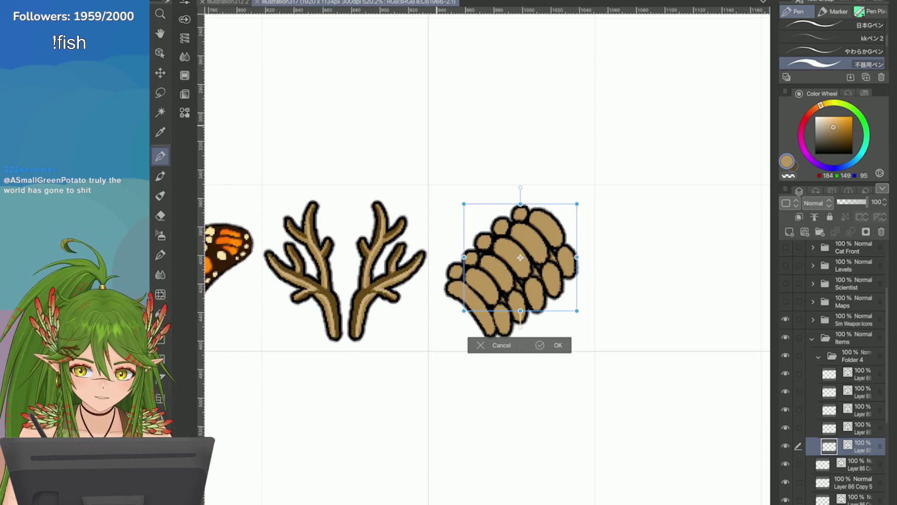
{"action": "left_click", "coordinate": [481, 345]}
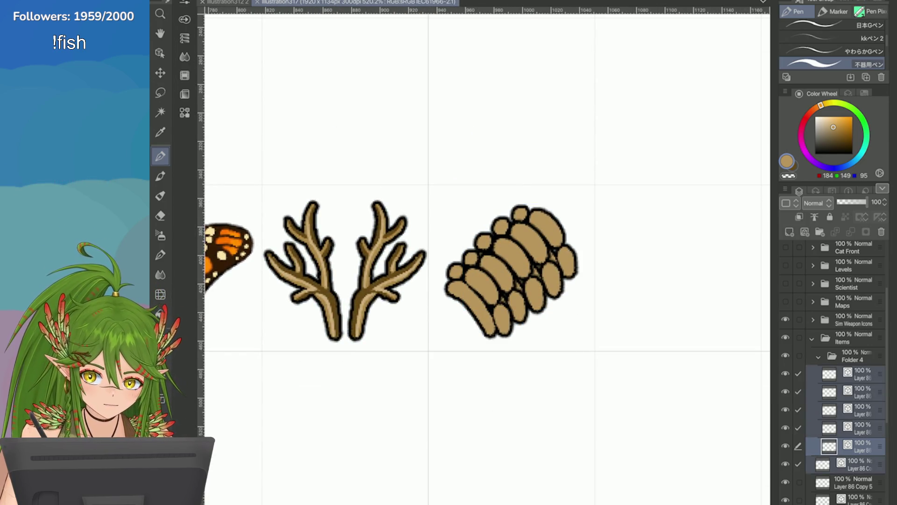
{"action": "key", "text": "ctrl+t"}
{"action": "left_click_drag", "start_coordinate": [374, 318], "coordinate": [361, 328]}
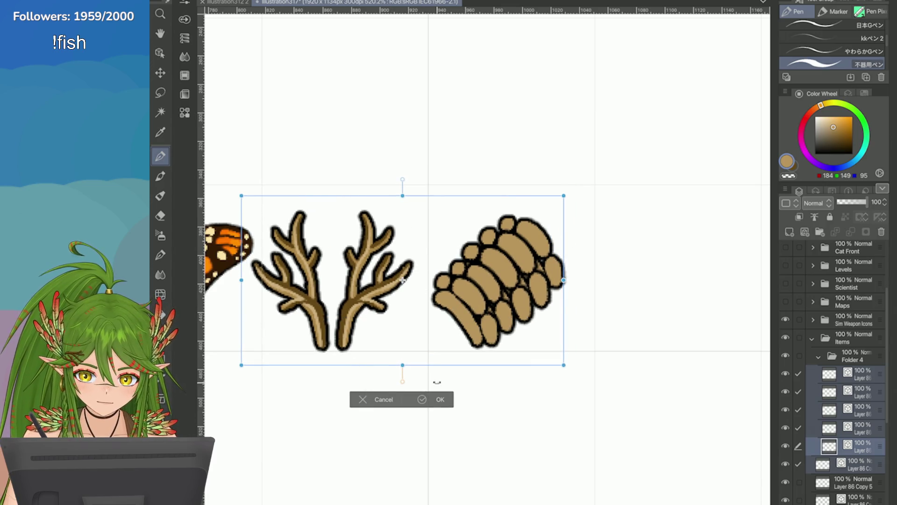
{"action": "key", "text": "p"}
{"action": "left_click", "coordinate": [473, 173]}
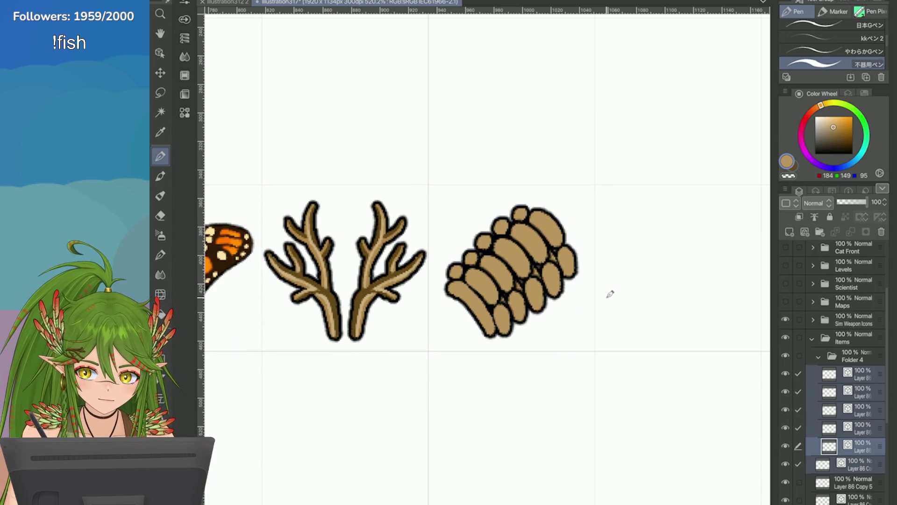
{"action": "key", "text": "ctrl+t"}
{"action": "left_click_drag", "start_coordinate": [467, 316], "coordinate": [456, 326]}
{"action": "left_click", "coordinate": [521, 380]}
Duplicate the top spine layer in Folder 4 and shrink the copy onto the spine's top right
{"action": "left_click", "coordinate": [862, 446]}
{"action": "left_click", "coordinate": [786, 189]}
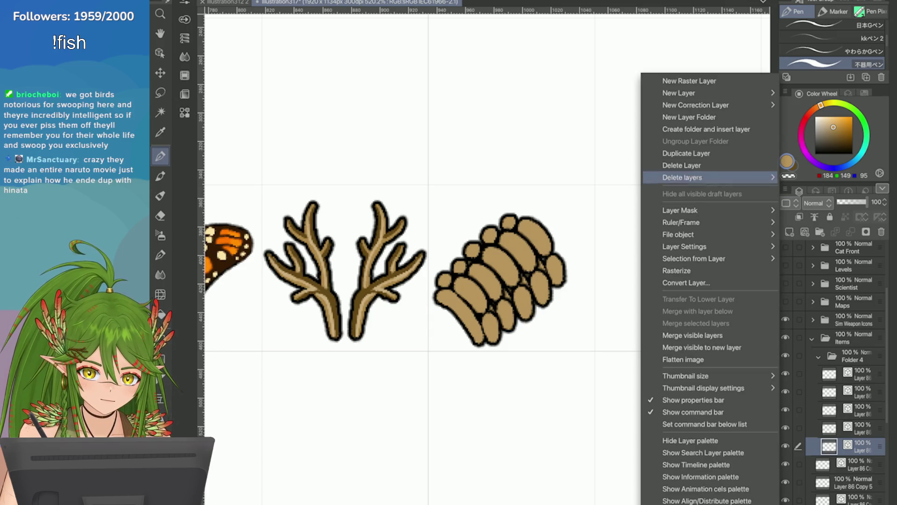
{"action": "left_click", "coordinate": [775, 177]}
{"action": "left_click", "coordinate": [786, 189]}
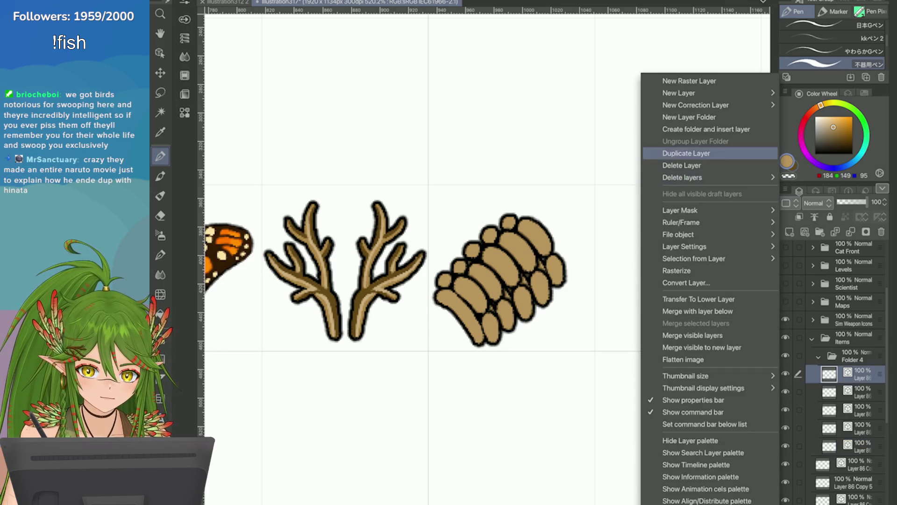
{"action": "left_click", "coordinate": [673, 153]}
{"action": "left_click_drag", "start_coordinate": [828, 479], "coordinate": [830, 473]}
{"action": "key", "text": "ctrl+t"}
{"action": "left_click_drag", "start_coordinate": [465, 298], "coordinate": [543, 223]}
{"action": "left_click_drag", "start_coordinate": [504, 261], "coordinate": [533, 256]}
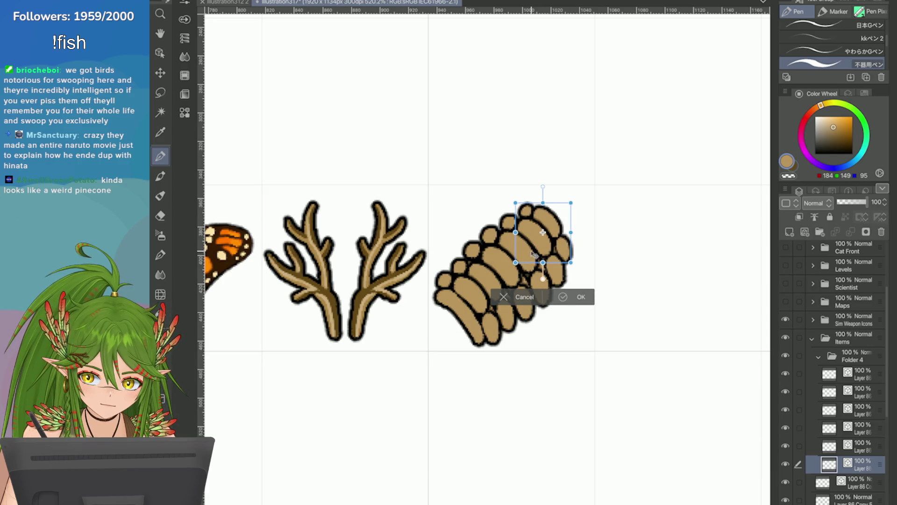
{"action": "left_click", "coordinate": [564, 297]}
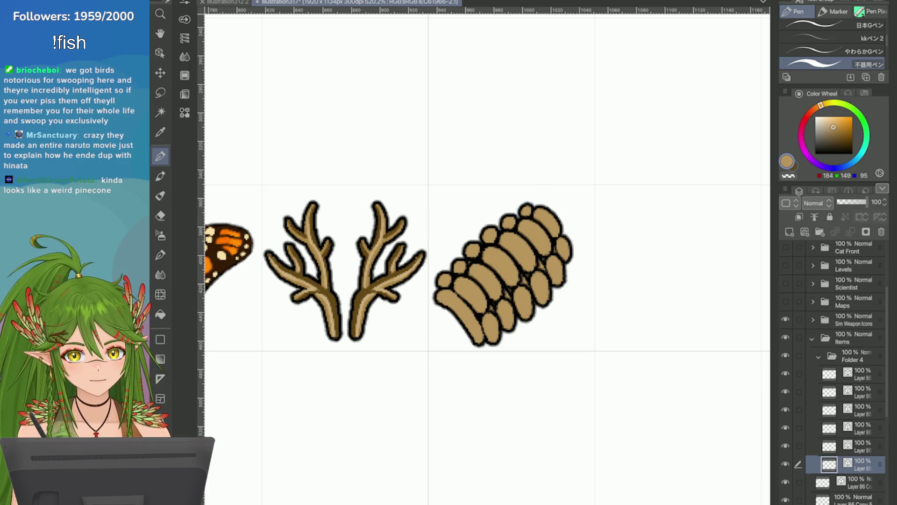
{"action": "scroll", "coordinate": [729, 276], "scroll_direction": "down", "scroll_amount": 5}
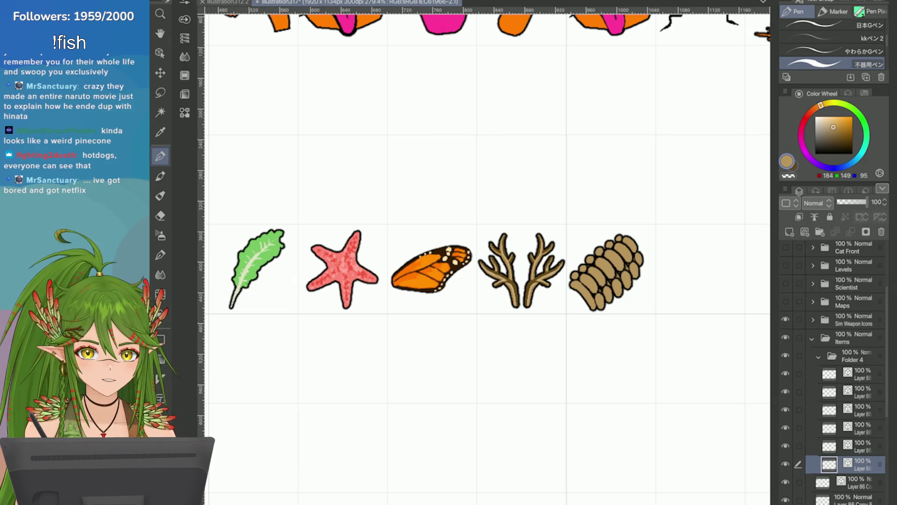
Nudge the spine's top pieces slightly left and save the item sheet
{"action": "scroll", "coordinate": [607, 271], "scroll_direction": "up", "scroll_amount": 5}
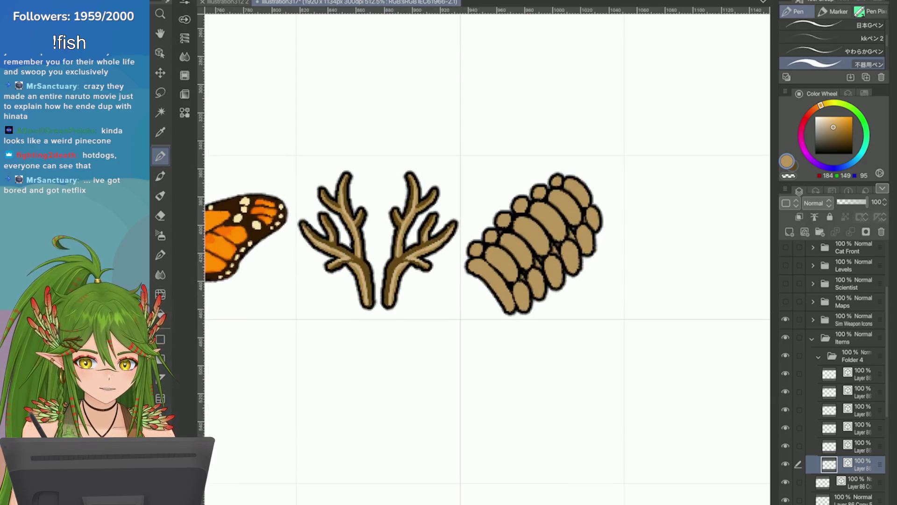
{"action": "key", "text": "ctrl+t"}
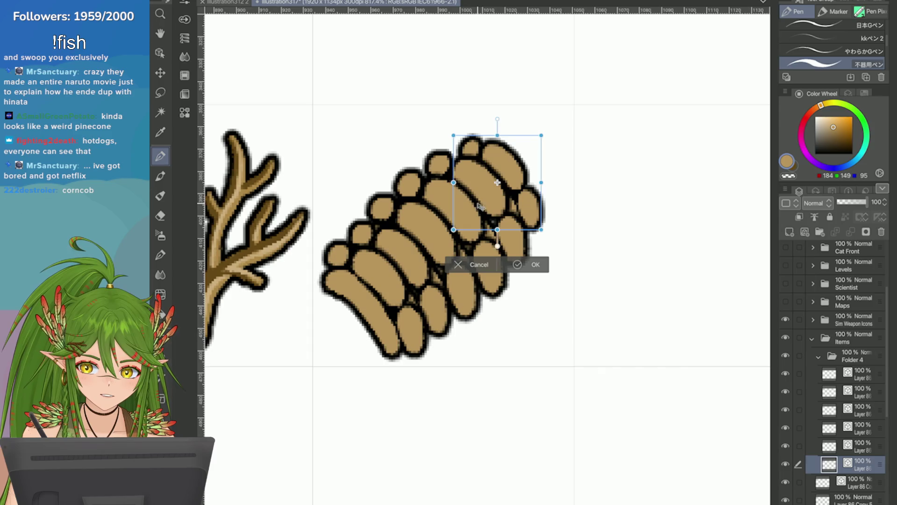
{"action": "left_click_drag", "start_coordinate": [484, 200], "coordinate": [481, 200]}
{"action": "key", "text": "Return"}
{"action": "scroll", "coordinate": [651, 315], "scroll_direction": "down", "scroll_amount": 5}
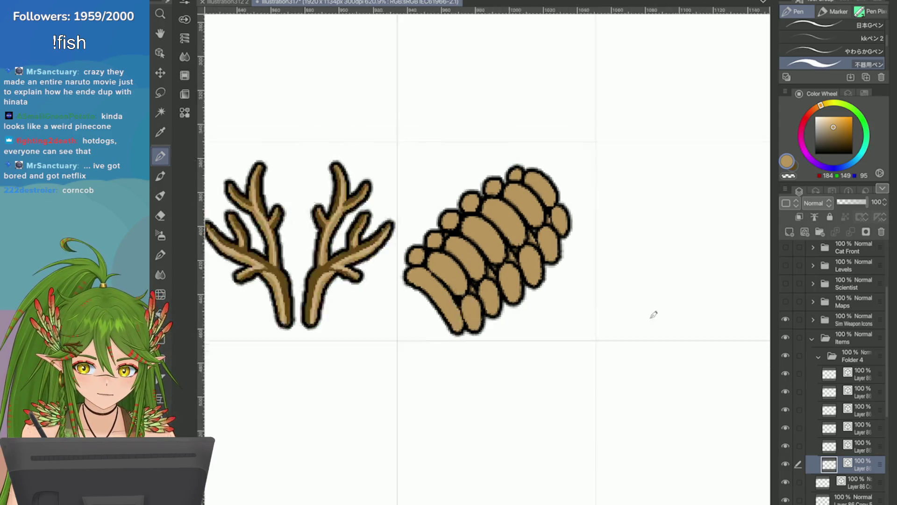
{"action": "key", "text": "ctrl+s"}
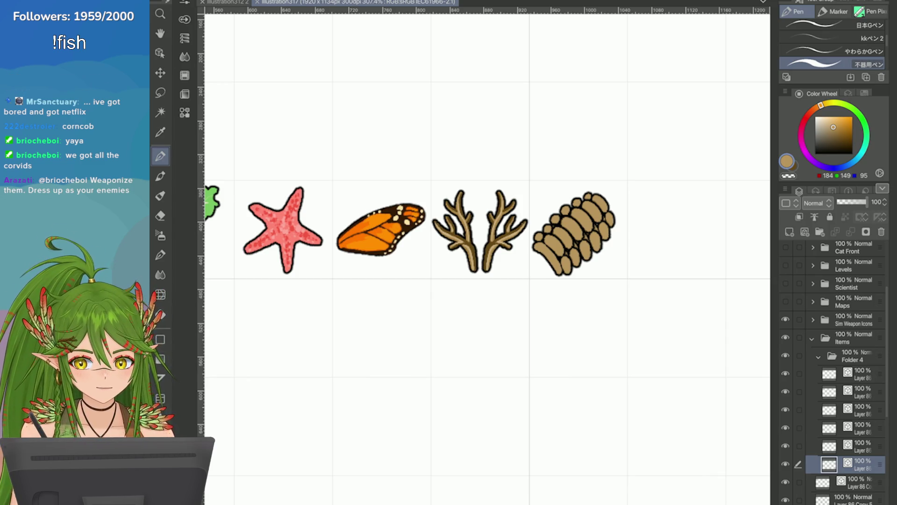
Select all the spine icon's layers, confirm it beside the antlers, and save again
{"action": "scroll", "coordinate": [673, 308], "scroll_direction": "down", "scroll_amount": 3}
{"action": "scroll", "coordinate": [673, 309], "scroll_direction": "up", "scroll_amount": 3}
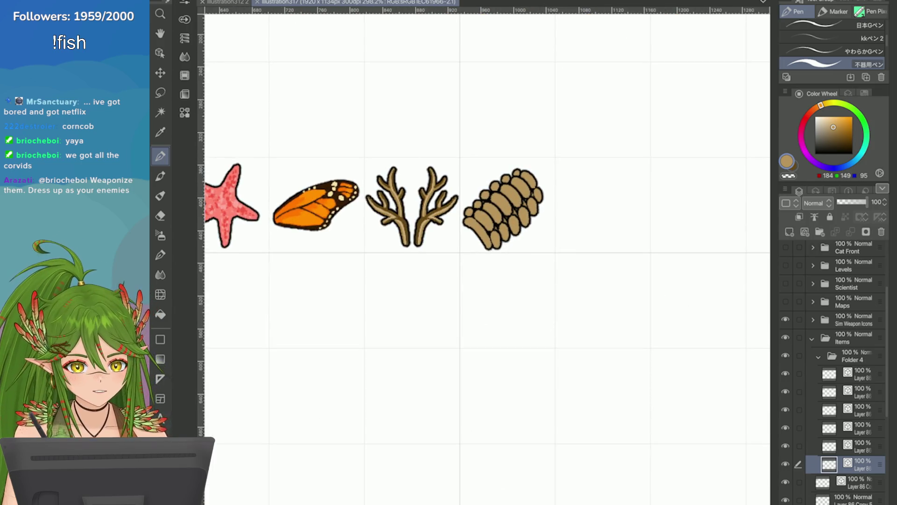
{"action": "left_click_drag", "start_coordinate": [798, 446], "coordinate": [798, 373]}
{"action": "key", "text": "ctrl+t"}
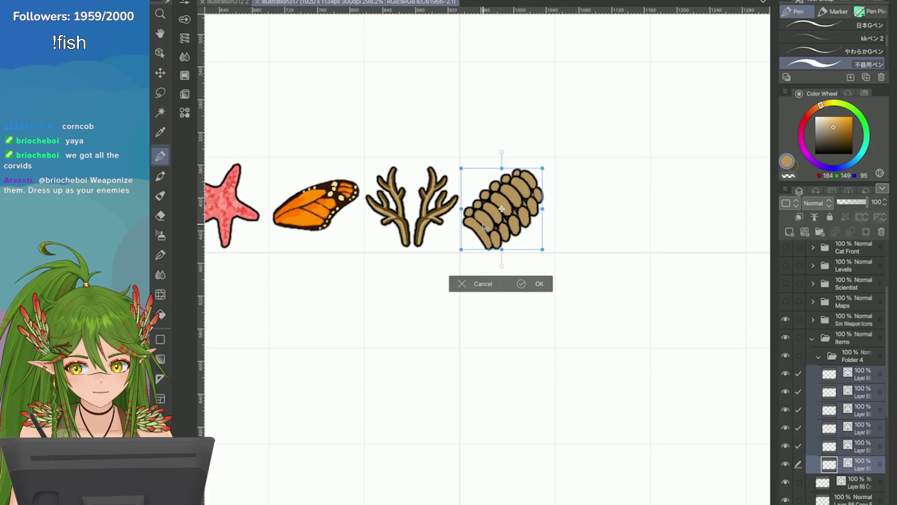
{"action": "left_click", "coordinate": [528, 280]}
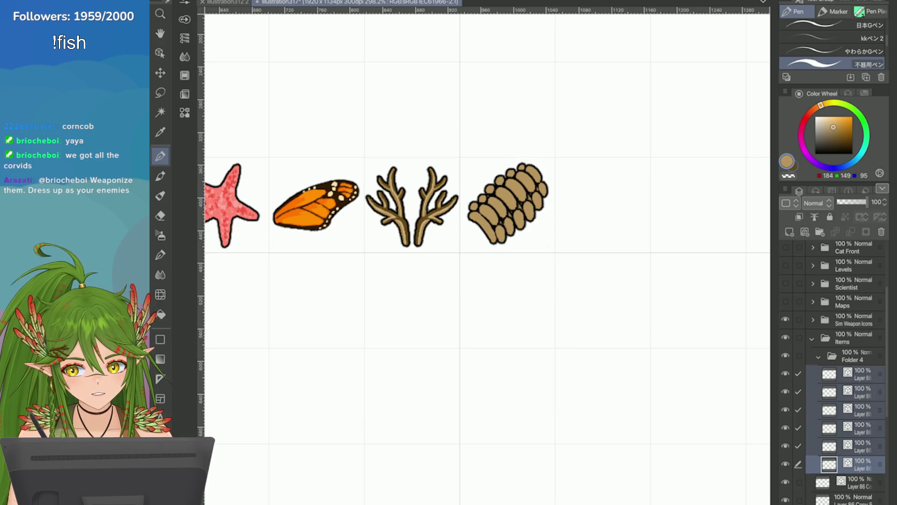
{"action": "scroll", "coordinate": [671, 175], "scroll_direction": "down", "scroll_amount": 2}
{"action": "key", "text": "ctrl+s"}
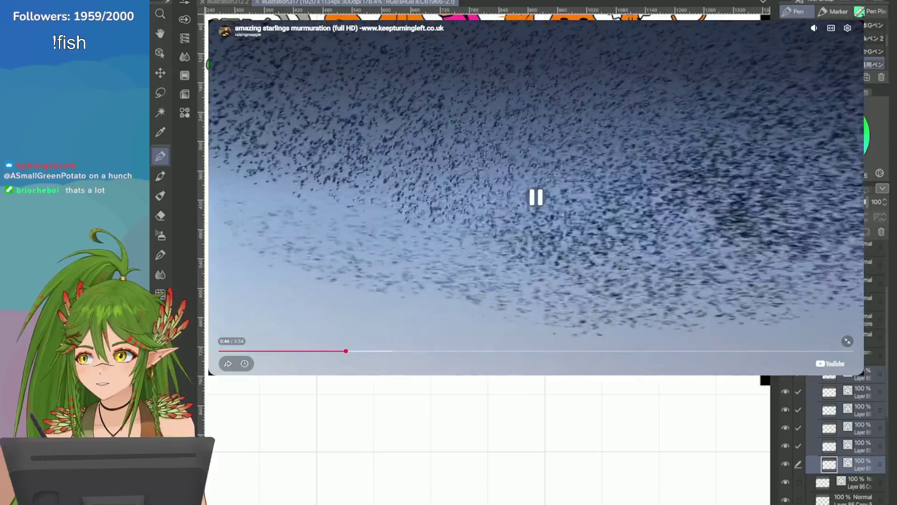
Mute the starling video, leave expanded view, then play and pause the starling nest box video
{"action": "key", "text": "m"}
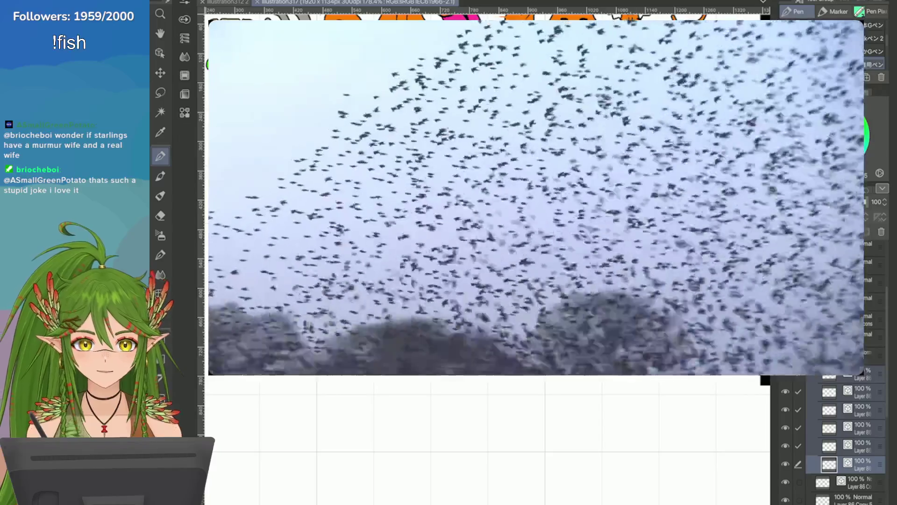
{"action": "left_click", "coordinate": [839, 332]}
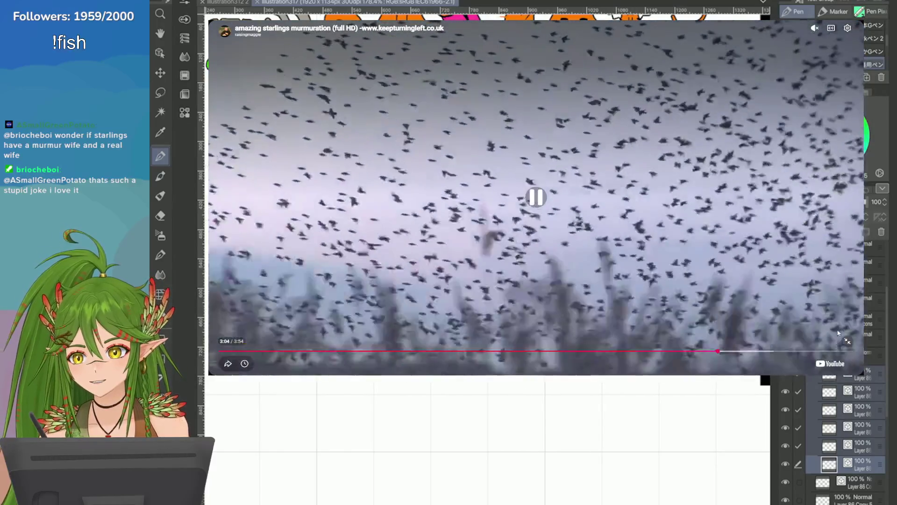
{"action": "left_click", "coordinate": [847, 341]}
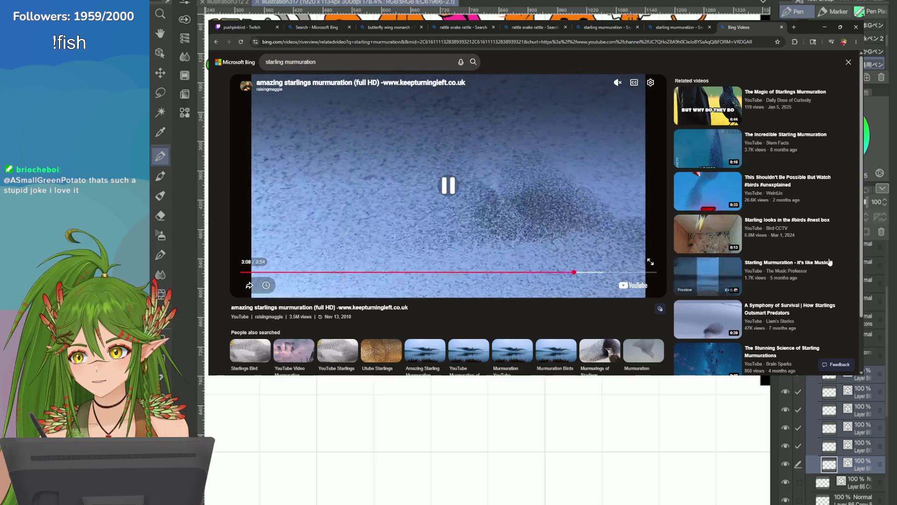
{"action": "left_click", "coordinate": [717, 236]}
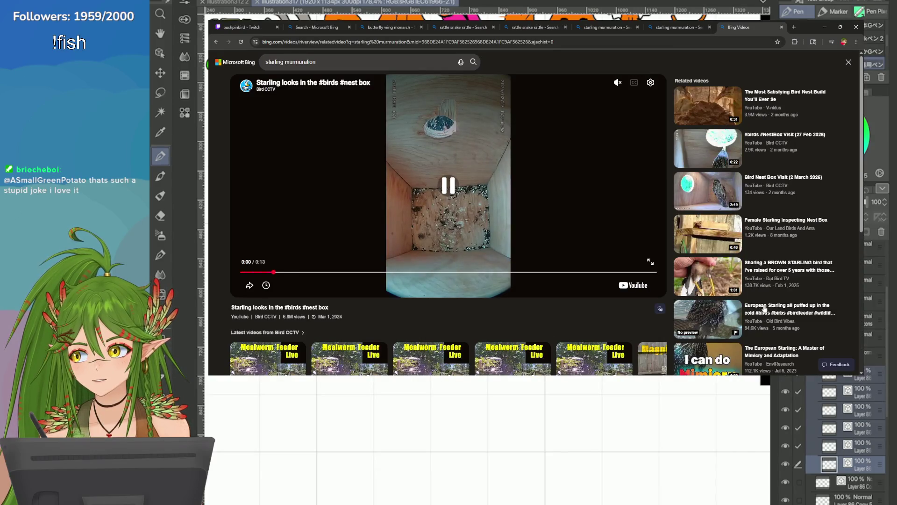
{"action": "left_click", "coordinate": [650, 263]}
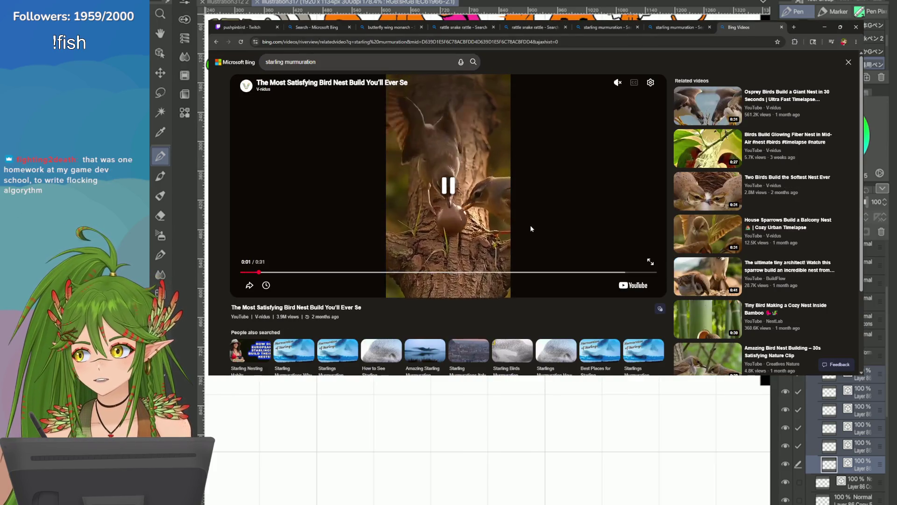
{"action": "left_click", "coordinate": [597, 260]}
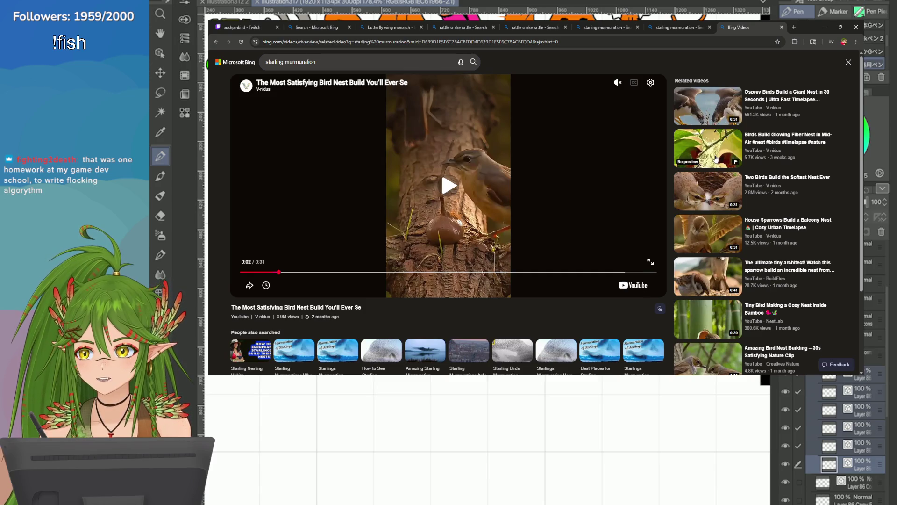
Play and pause the osprey nest video, then switch back to Clip Studio Paint
{"action": "mouse_move", "coordinate": [736, 94]}
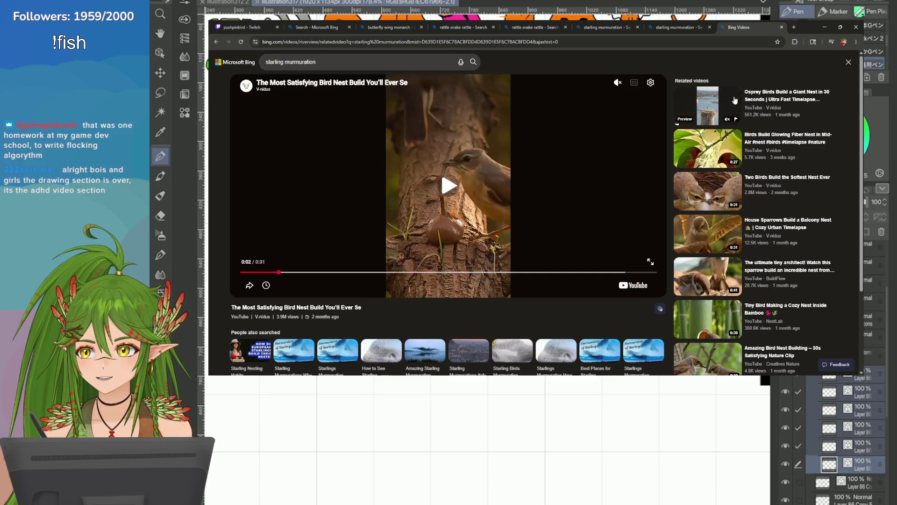
{"action": "left_click", "coordinate": [700, 106]}
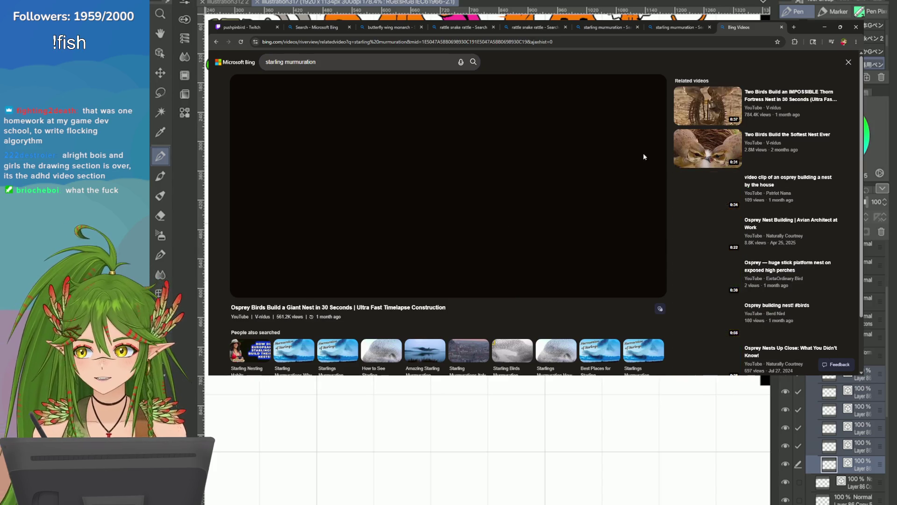
{"action": "left_click", "coordinate": [540, 233]}
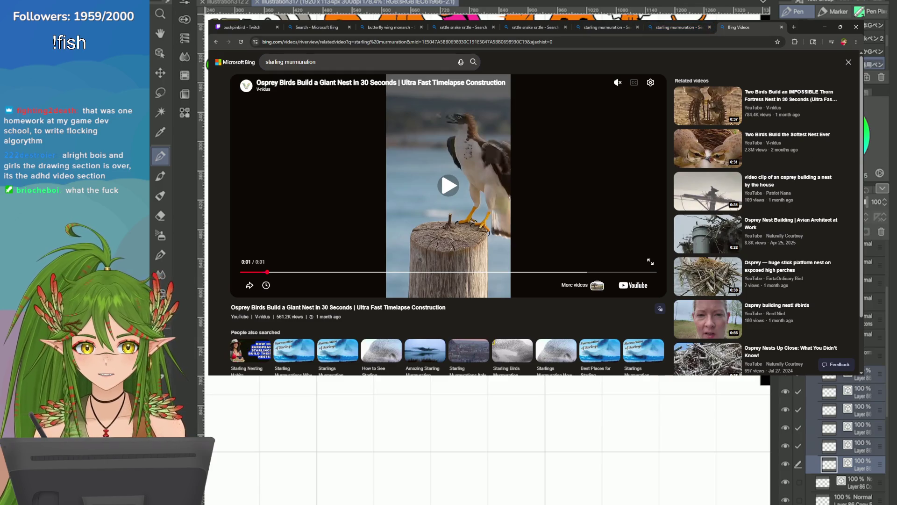
{"action": "key", "text": "alt+Tab"}
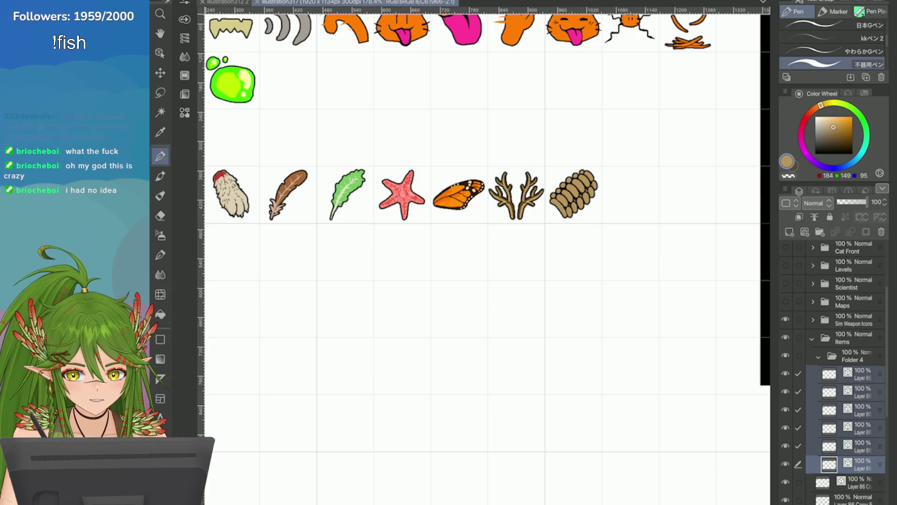
Collapse Folder 4 and select Layer 81 in the Layers panel for the redaction strokes
{"action": "scroll", "coordinate": [481, 252], "scroll_direction": "down", "scroll_amount": 5}
{"action": "scroll", "coordinate": [561, 233], "scroll_direction": "up", "scroll_amount": 6}
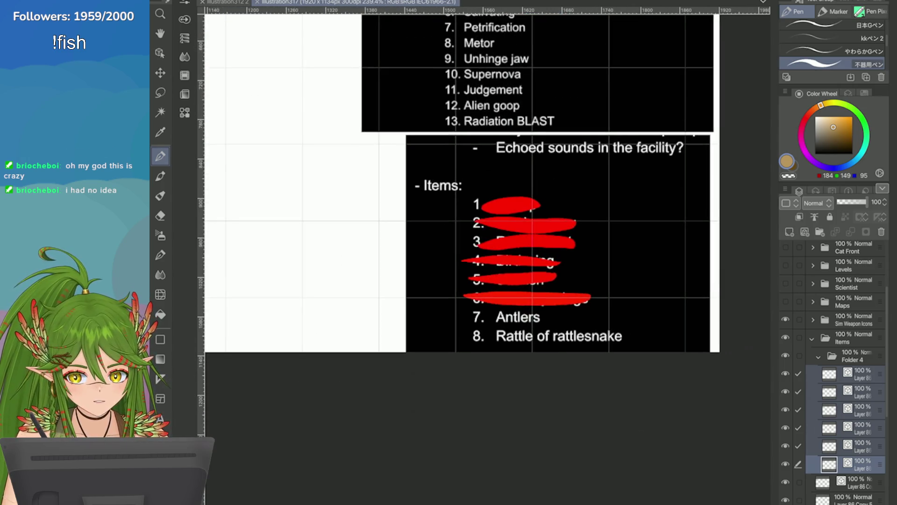
{"action": "scroll", "coordinate": [837, 373], "scroll_direction": "down", "scroll_amount": 1}
{"action": "left_click", "coordinate": [846, 471]}
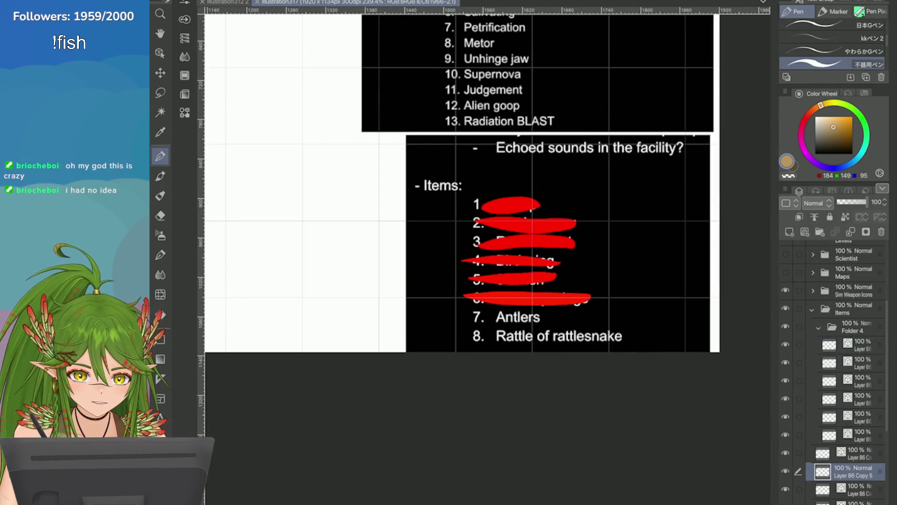
{"action": "scroll", "coordinate": [836, 374], "scroll_direction": "down", "scroll_amount": 2}
{"action": "left_click", "coordinate": [819, 282]}
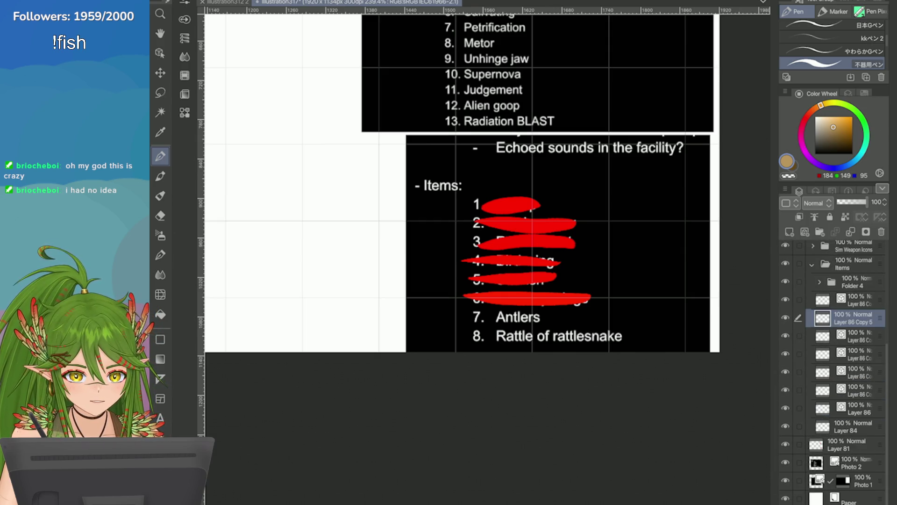
{"action": "left_click", "coordinate": [846, 426]}
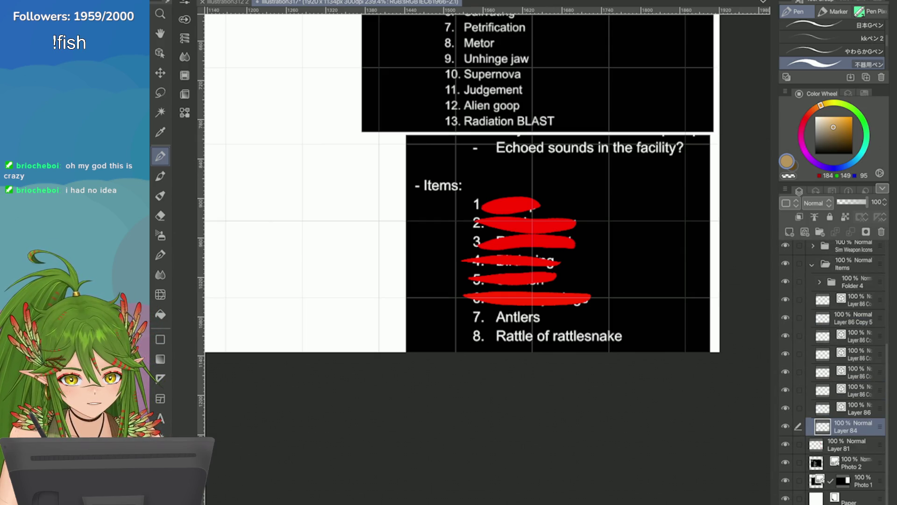
{"action": "left_click", "coordinate": [847, 444]}
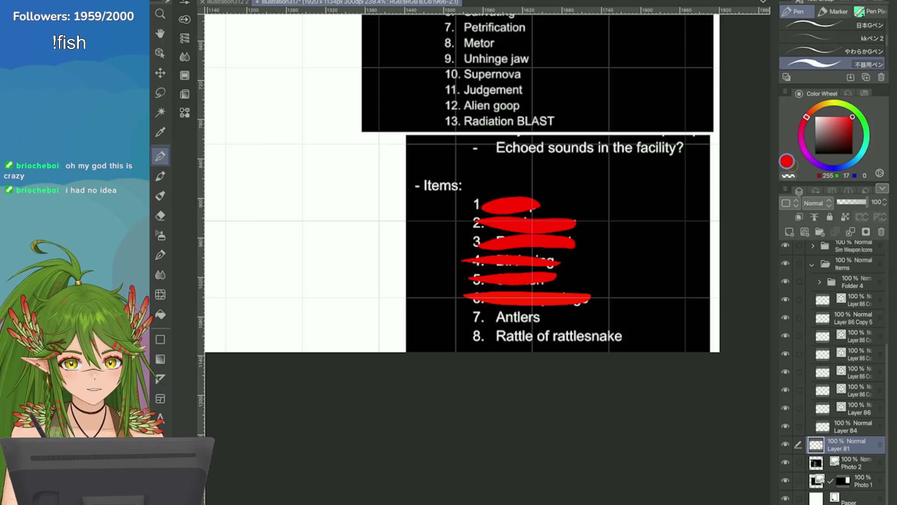
Strike out the Antlers and Rattle of rattlesnake entries with red strokes
{"action": "left_click_drag", "start_coordinate": [545, 318], "coordinate": [474, 317]}
{"action": "left_click_drag", "start_coordinate": [629, 337], "coordinate": [460, 334]}
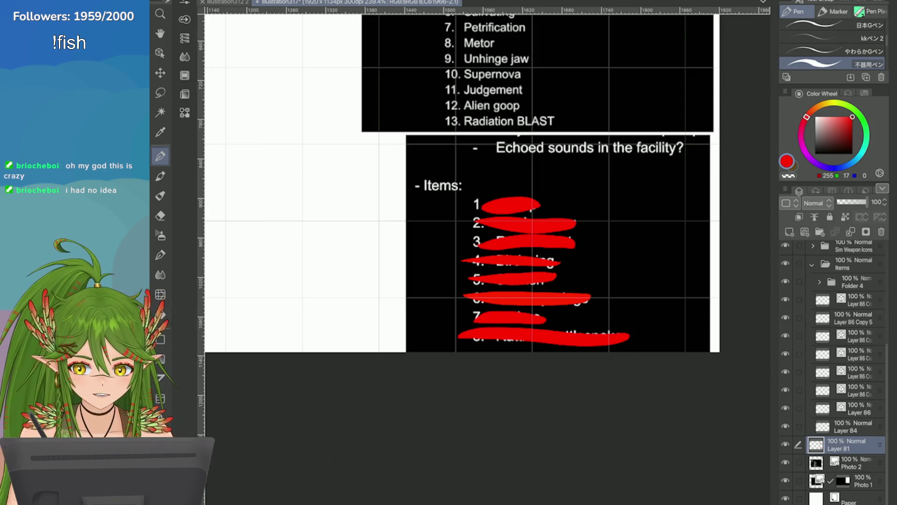
{"action": "scroll", "coordinate": [514, 219], "scroll_direction": "down", "scroll_amount": 5}
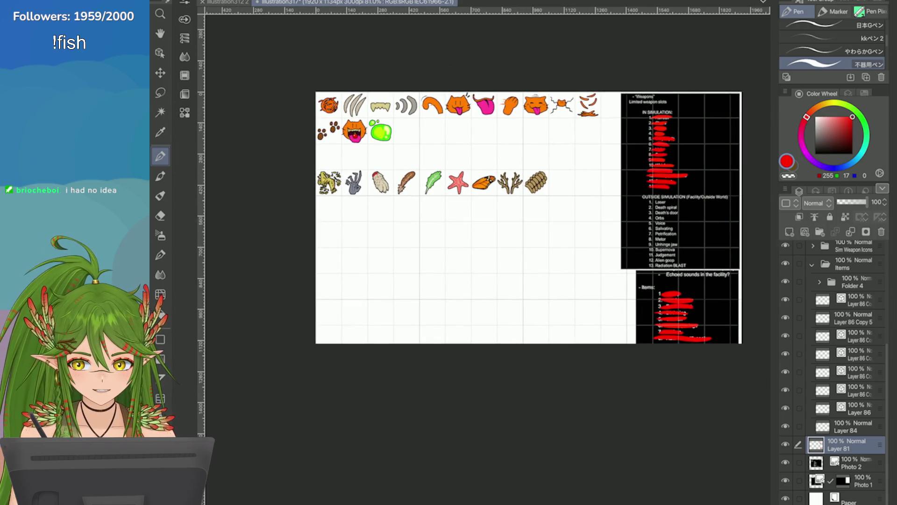
Save the item sheet, then expand and re-collapse Folder 4
{"action": "key", "text": "ctrl+s"}
{"action": "scroll", "coordinate": [559, 82], "scroll_direction": "up", "scroll_amount": 2}
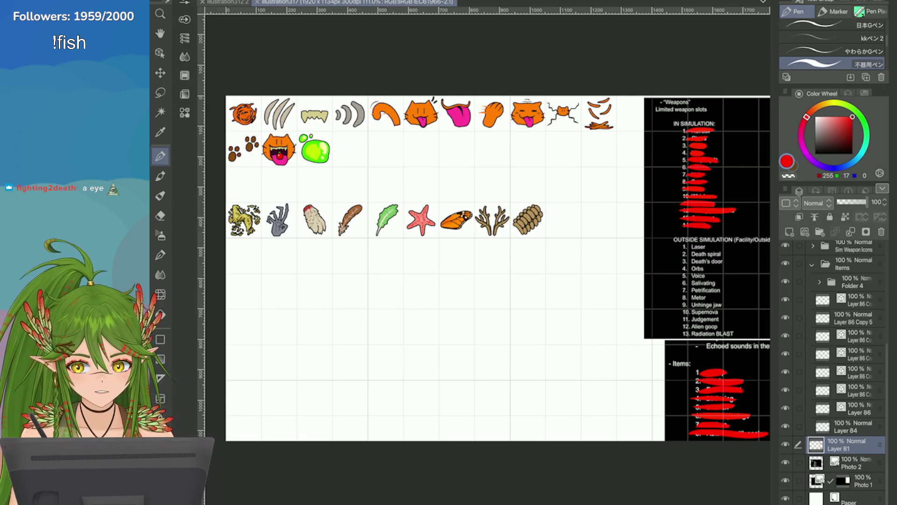
{"action": "left_click", "coordinate": [819, 282]}
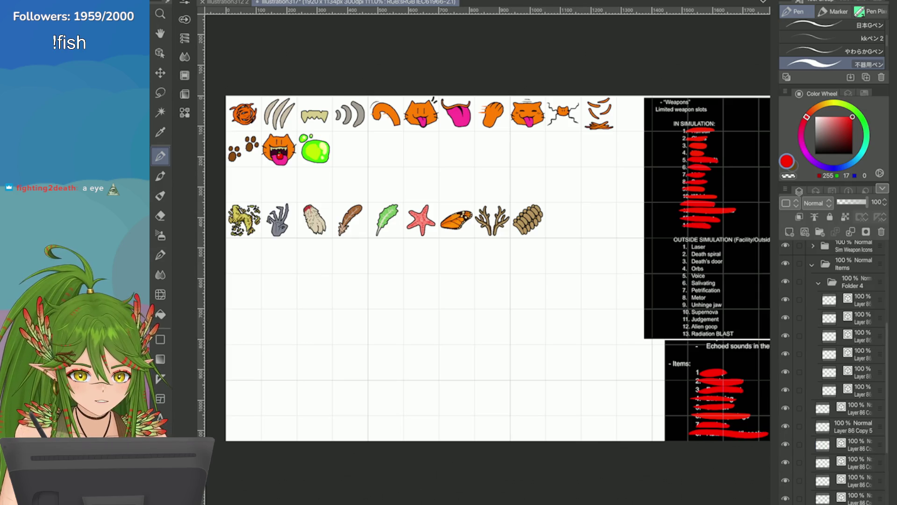
{"action": "left_click", "coordinate": [819, 282]}
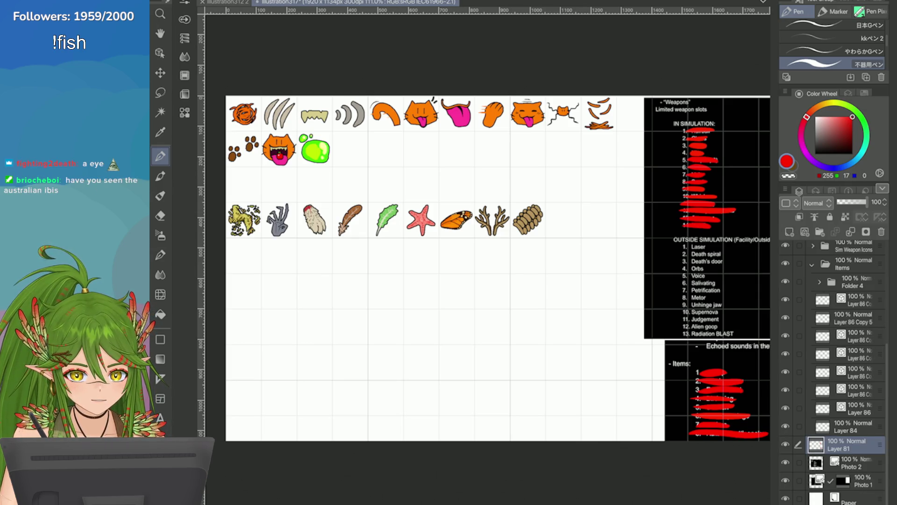
Collapse and re-expand the Items folder, then select Layer 85
{"action": "left_click", "coordinate": [812, 265]}
{"action": "left_click", "coordinate": [813, 427]}
{"action": "left_click", "coordinate": [855, 444]}
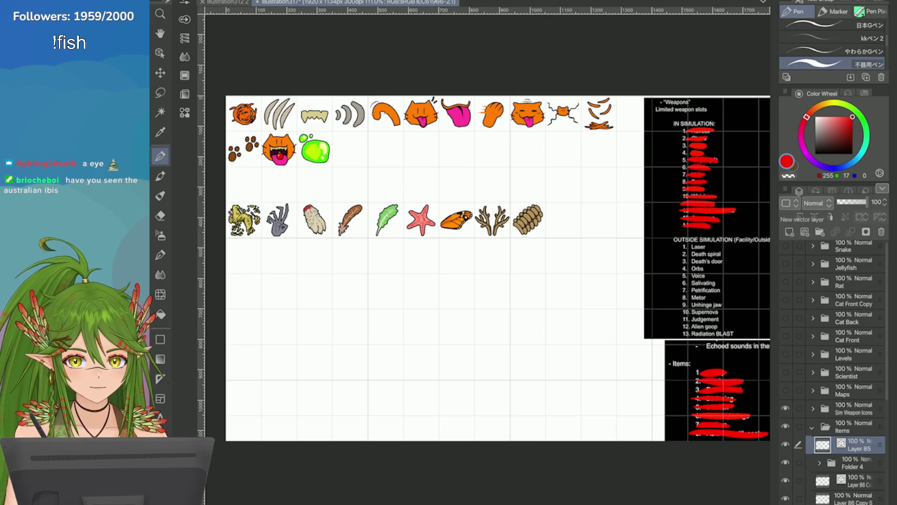
{"action": "scroll", "coordinate": [631, 219], "scroll_direction": "down", "scroll_amount": 3}
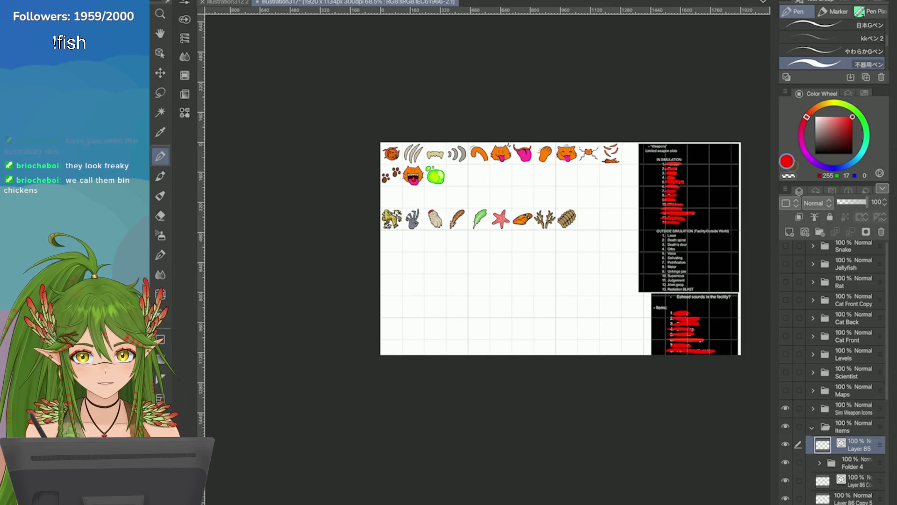
{"action": "scroll", "coordinate": [406, 266], "scroll_direction": "up", "scroll_amount": 5}
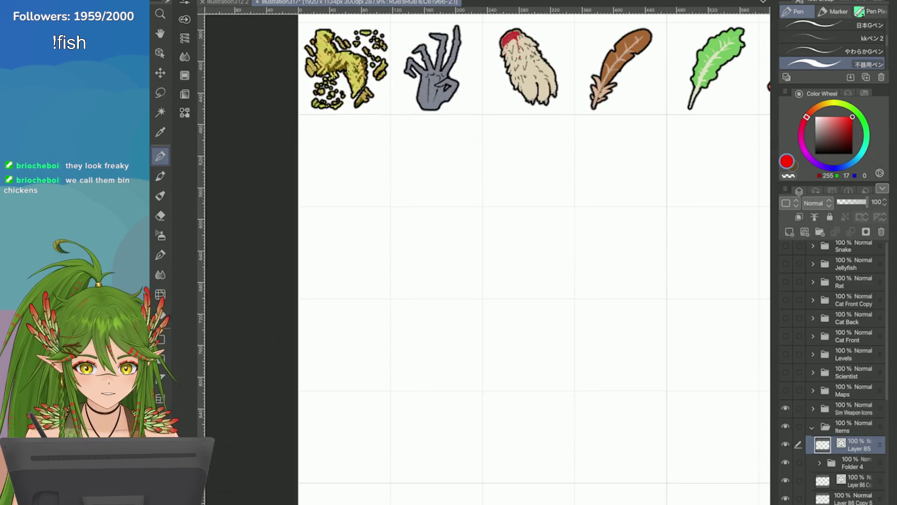
Switch the drawing colour to yellow-orange and undo a trial ring in the empty cell
{"action": "left_click_drag", "start_coordinate": [807, 116], "coordinate": [828, 103]}
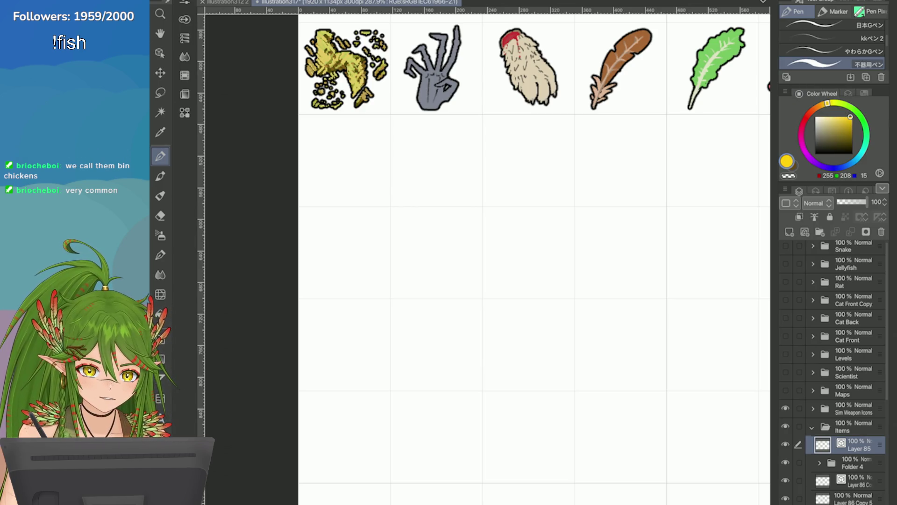
{"action": "scroll", "coordinate": [327, 258], "scroll_direction": "up", "scroll_amount": 3}
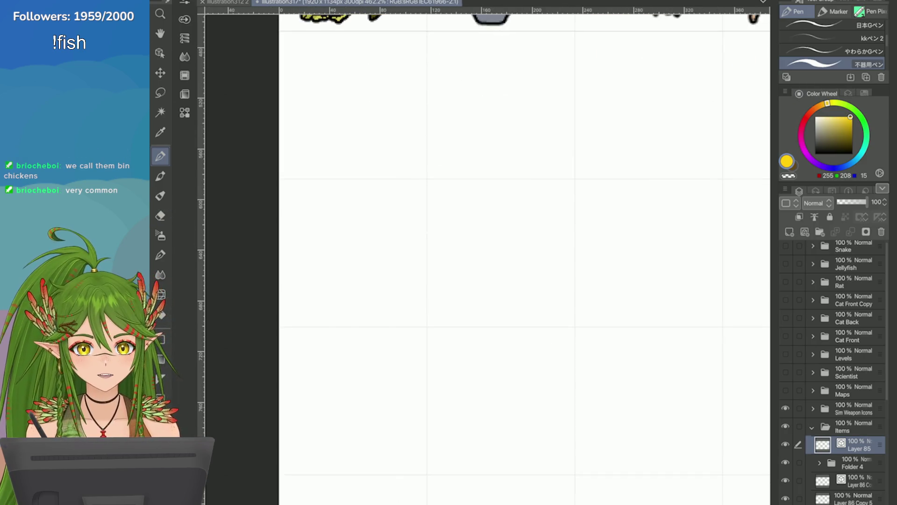
{"action": "mouse_move", "coordinate": [354, 234]}
{"action": "left_mouse_down"}
{"action": "mouse_move", "coordinate": [317, 274]}
{"action": "mouse_move", "coordinate": [355, 222]}
{"action": "left_mouse_up"}
{"action": "key", "text": "ctrl+z"}
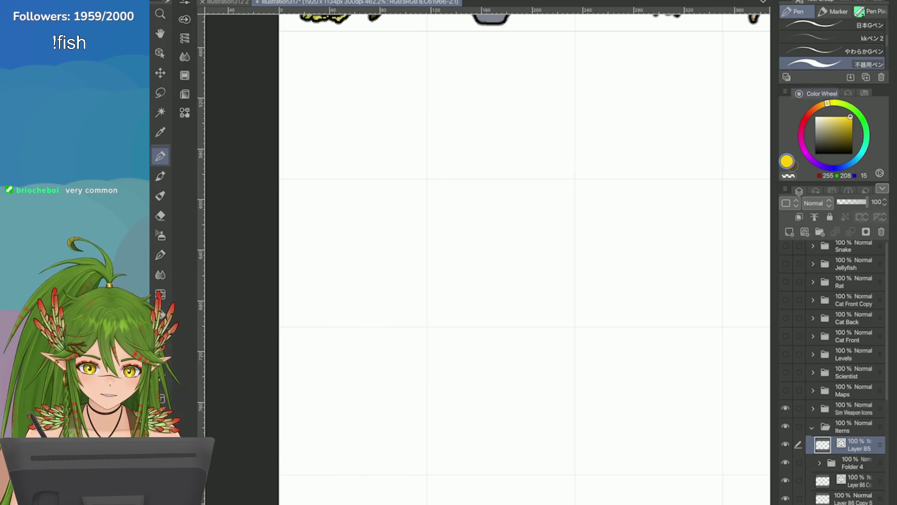
Turn on the layer's border effect with a black edge at thickness 2.0
{"action": "left_click", "coordinate": [865, 93]}
{"action": "left_click", "coordinate": [858, 129]}
{"action": "left_click", "coordinate": [849, 160]}
{"action": "left_click", "coordinate": [316, 402]}
{"action": "left_click", "coordinate": [474, 277]}
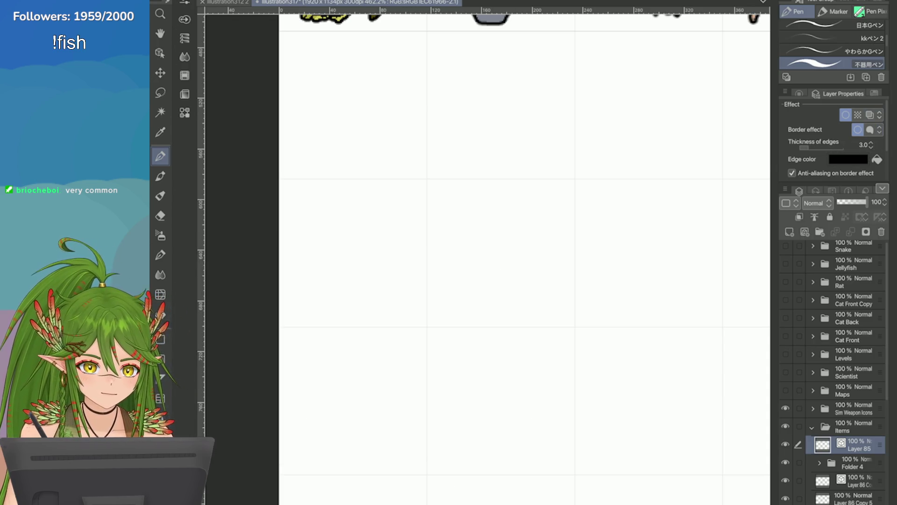
{"action": "left_click", "coordinate": [870, 147]}
{"action": "left_click", "coordinate": [800, 92]}
Draw a filled yellow circle in the empty cell and scale it down to fit
{"action": "mouse_move", "coordinate": [369, 206]}
{"action": "left_mouse_down"}
{"action": "mouse_move", "coordinate": [400, 255]}
{"action": "mouse_move", "coordinate": [364, 205]}
{"action": "mouse_move", "coordinate": [353, 296]}
{"action": "mouse_move", "coordinate": [332, 228]}
{"action": "mouse_move", "coordinate": [343, 223]}
{"action": "mouse_move", "coordinate": [365, 265]}
{"action": "mouse_move", "coordinate": [368, 229]}
{"action": "left_mouse_up"}
{"action": "key", "text": "ctrl+z"}
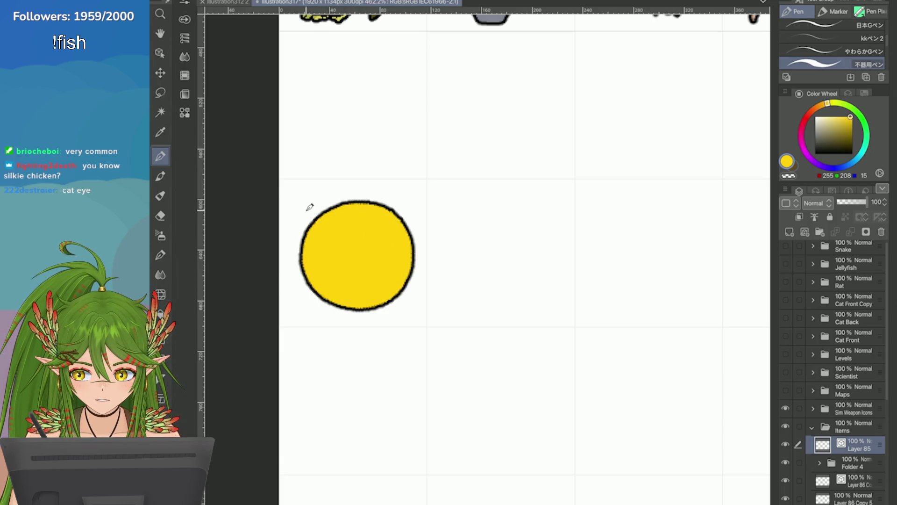
{"action": "scroll", "coordinate": [310, 206], "scroll_direction": "down", "scroll_amount": 3}
{"action": "scroll", "coordinate": [403, 161], "scroll_direction": "up", "scroll_amount": 2}
{"action": "key", "text": "ctrl+t"}
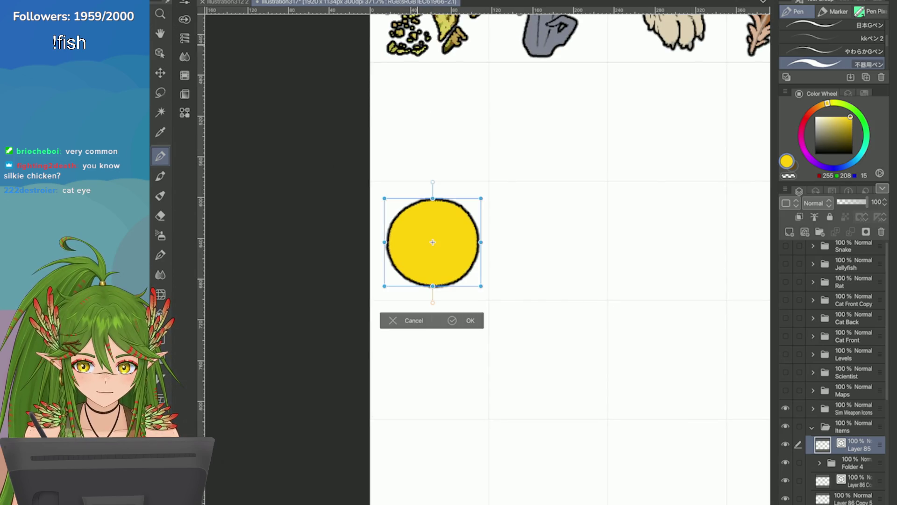
{"action": "left_click_drag", "start_coordinate": [479, 287], "coordinate": [474, 273]}
{"action": "key", "text": "Return"}
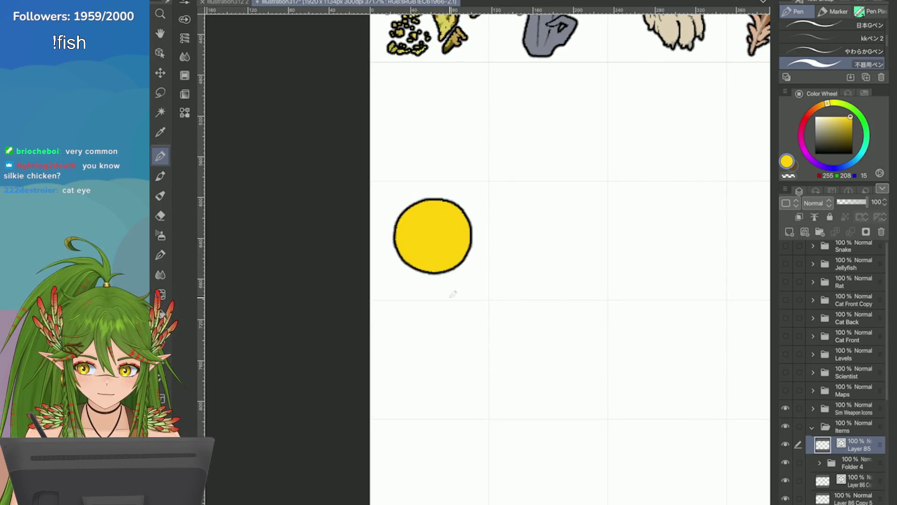
{"action": "key", "text": "x"}
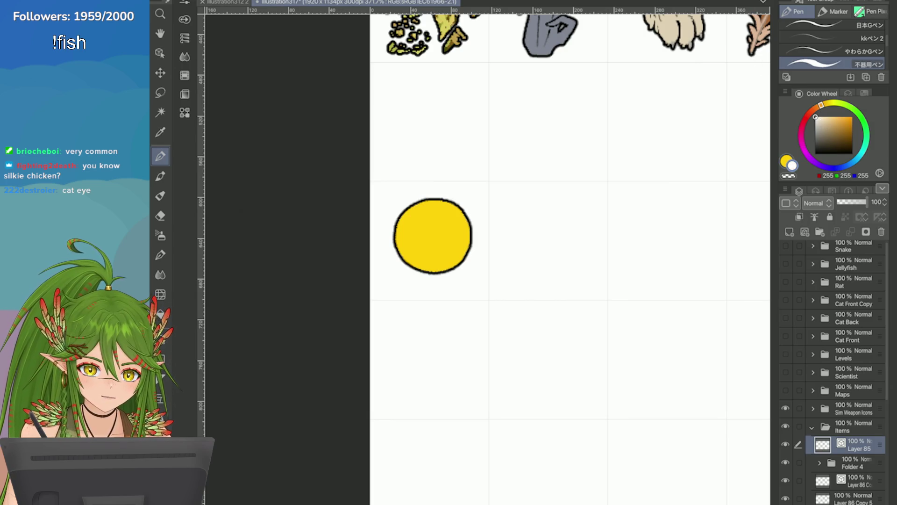
Repaint the circle in pale bluish-white (223/226/240), then clear the messy attempt
{"action": "left_click", "coordinate": [840, 168]}
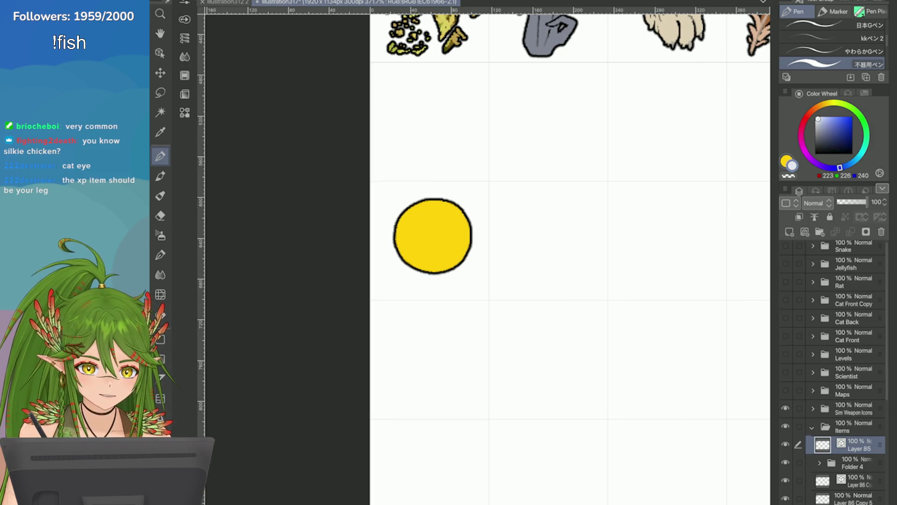
{"action": "mouse_move", "coordinate": [442, 210]}
{"action": "left_mouse_down"}
{"action": "mouse_move", "coordinate": [451, 225]}
{"action": "mouse_move", "coordinate": [456, 219]}
{"action": "mouse_move", "coordinate": [449, 247]}
{"action": "left_mouse_up"}
{"action": "scroll", "coordinate": [412, 220], "scroll_direction": "up", "scroll_amount": 1}
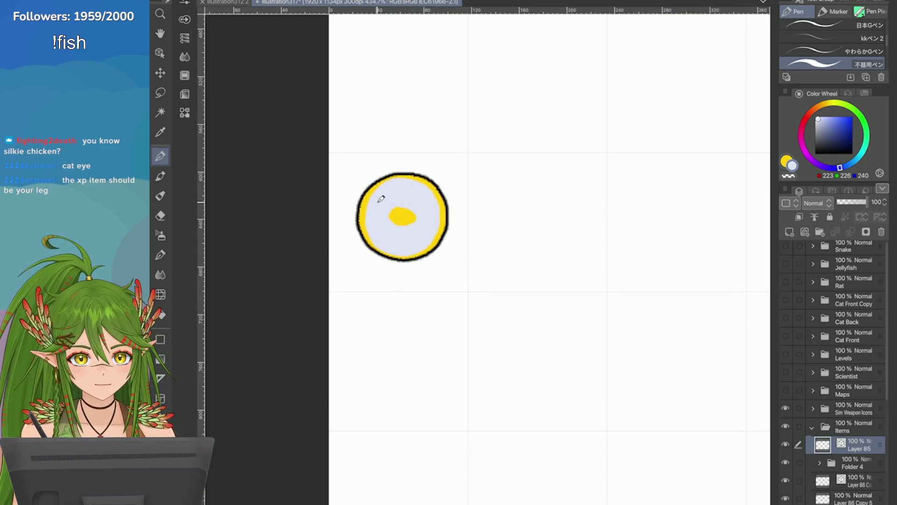
{"action": "mouse_move", "coordinate": [398, 223]}
{"action": "left_mouse_down"}
{"action": "mouse_move", "coordinate": [401, 203]}
{"action": "mouse_move", "coordinate": [443, 234]}
{"action": "left_mouse_up"}
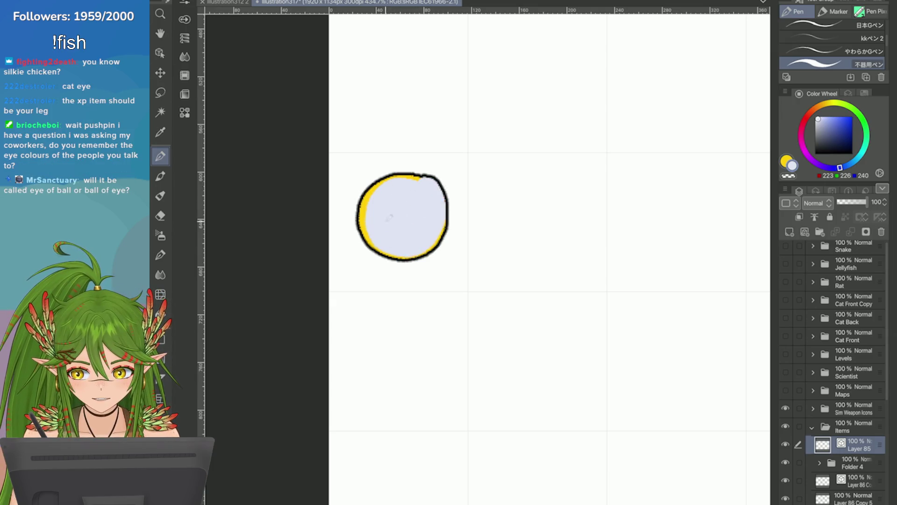
{"action": "mouse_move", "coordinate": [385, 176]}
{"action": "left_mouse_down"}
{"action": "mouse_move", "coordinate": [376, 248]}
{"action": "mouse_move", "coordinate": [393, 249]}
{"action": "mouse_move", "coordinate": [415, 181]}
{"action": "left_mouse_up"}
{"action": "key", "text": "ctrl+z"}
{"action": "key", "text": "Delete"}
Draw a new pale outlined circle and redraw its top and left edges rounder
{"action": "mouse_move", "coordinate": [384, 124]}
{"action": "left_mouse_down"}
{"action": "mouse_move", "coordinate": [383, 218]}
{"action": "mouse_move", "coordinate": [423, 192]}
{"action": "mouse_move", "coordinate": [441, 219]}
{"action": "mouse_move", "coordinate": [372, 209]}
{"action": "mouse_move", "coordinate": [433, 194]}
{"action": "mouse_move", "coordinate": [451, 241]}
{"action": "mouse_move", "coordinate": [380, 237]}
{"action": "mouse_move", "coordinate": [402, 217]}
{"action": "left_mouse_up"}
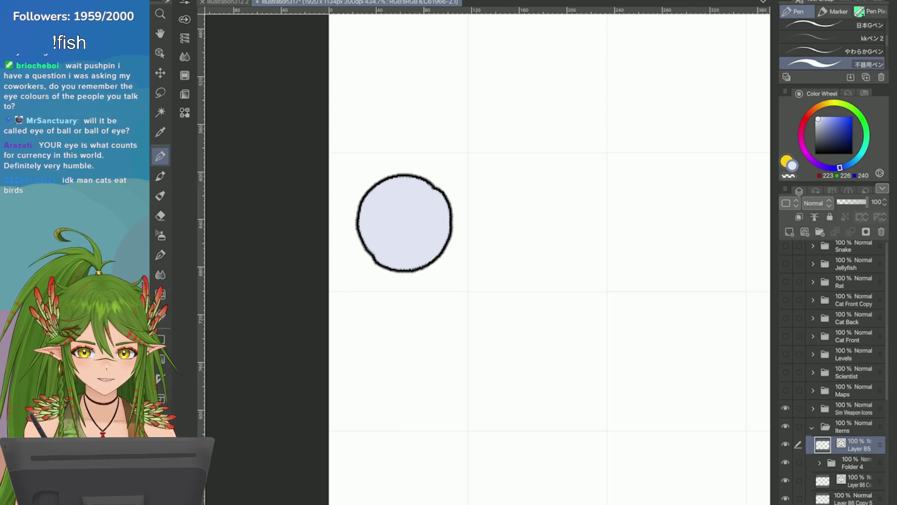
{"action": "left_click_drag", "start_coordinate": [421, 180], "coordinate": [442, 192]}
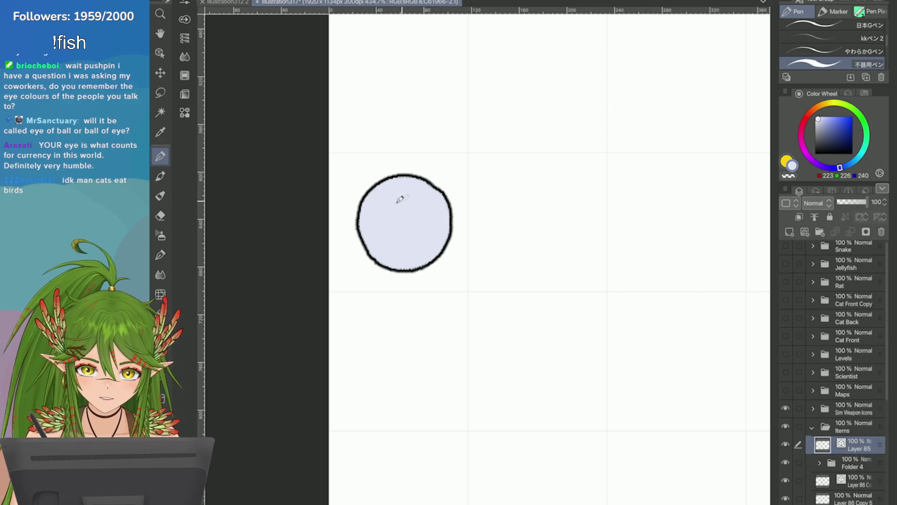
{"action": "scroll", "coordinate": [401, 200], "scroll_direction": "up", "scroll_amount": 1}
{"action": "mouse_move", "coordinate": [410, 183]}
{"action": "left_mouse_down"}
{"action": "mouse_move", "coordinate": [437, 225]}
{"action": "mouse_move", "coordinate": [395, 172]}
{"action": "mouse_move", "coordinate": [361, 186]}
{"action": "mouse_move", "coordinate": [350, 226]}
{"action": "mouse_move", "coordinate": [356, 268]}
{"action": "mouse_move", "coordinate": [385, 257]}
{"action": "mouse_move", "coordinate": [435, 261]}
{"action": "left_mouse_up"}
{"action": "key", "text": "ctrl+z"}
{"action": "key", "text": "ctrl+z"}
{"action": "mouse_move", "coordinate": [421, 185]}
{"action": "left_mouse_down"}
{"action": "mouse_move", "coordinate": [345, 196]}
{"action": "mouse_move", "coordinate": [369, 277]}
{"action": "left_mouse_up"}
{"action": "key", "text": "ctrl+z"}
{"action": "mouse_move", "coordinate": [402, 181]}
{"action": "left_mouse_down"}
{"action": "mouse_move", "coordinate": [350, 226]}
{"action": "mouse_move", "coordinate": [372, 275]}
{"action": "left_mouse_up"}
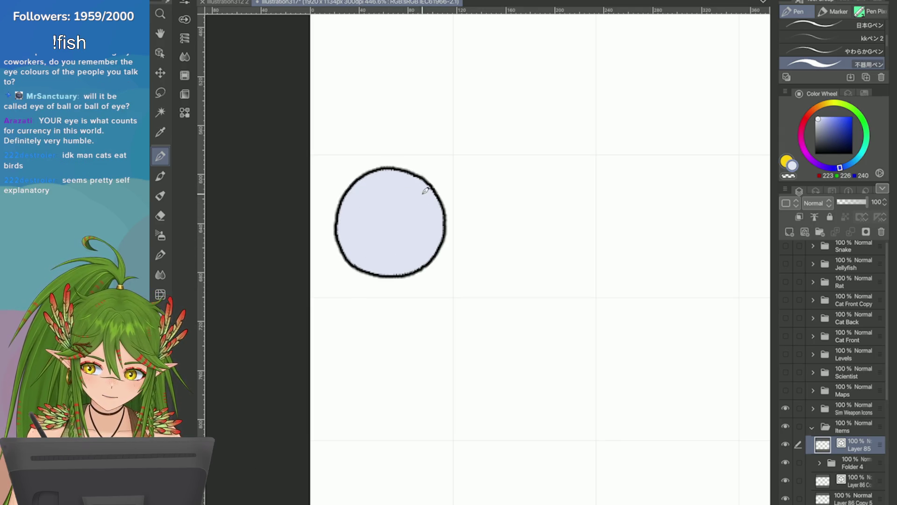
{"action": "scroll", "coordinate": [408, 226], "scroll_direction": "down", "scroll_amount": 2}
{"action": "scroll", "coordinate": [411, 234], "scroll_direction": "up", "scroll_amount": 2}
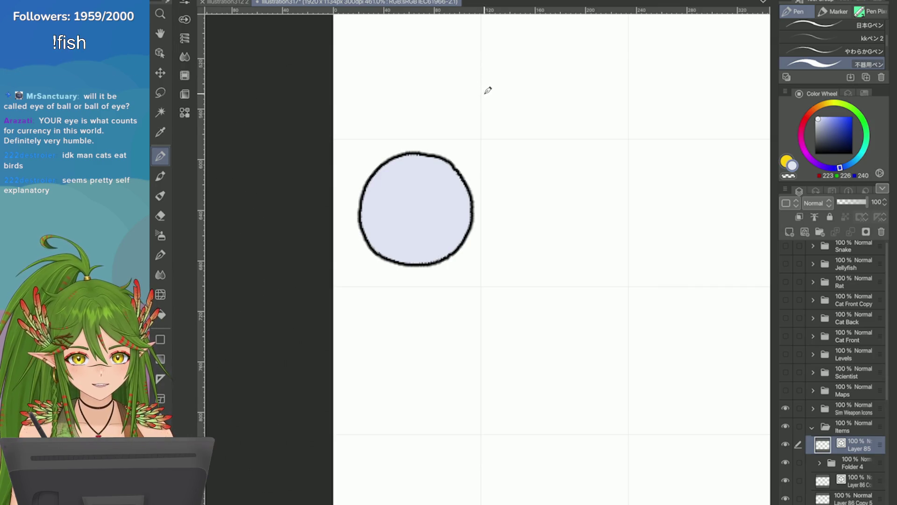
Nudge the circle slightly left with a transform and confirm it
{"action": "key", "text": "ctrl+t"}
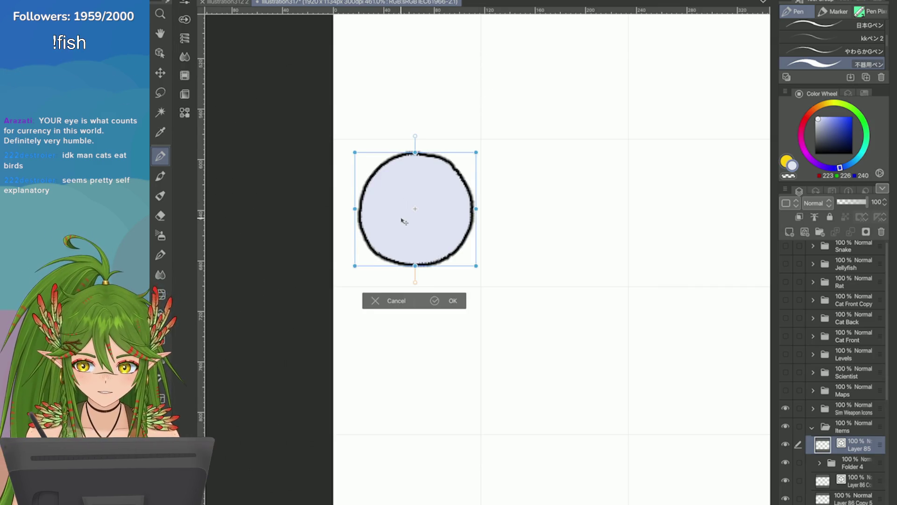
{"action": "left_click_drag", "start_coordinate": [405, 222], "coordinate": [397, 222]}
{"action": "left_click", "coordinate": [426, 300]}
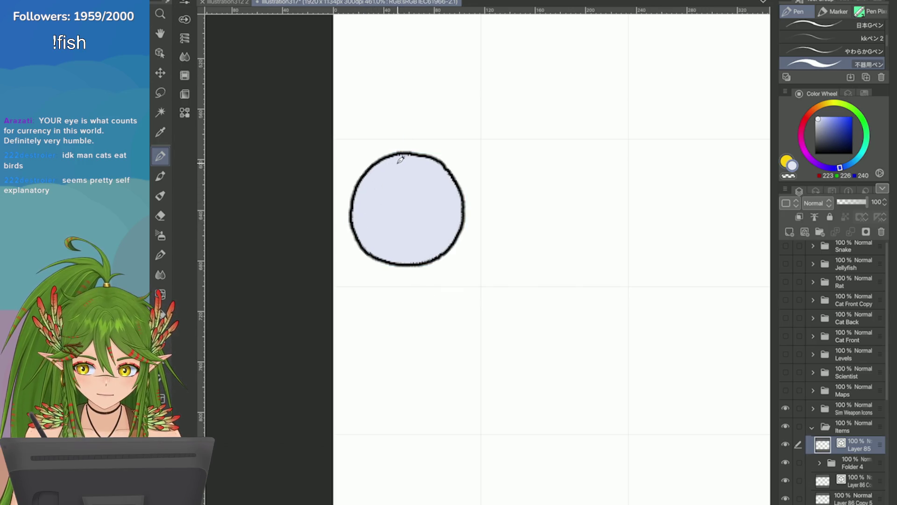